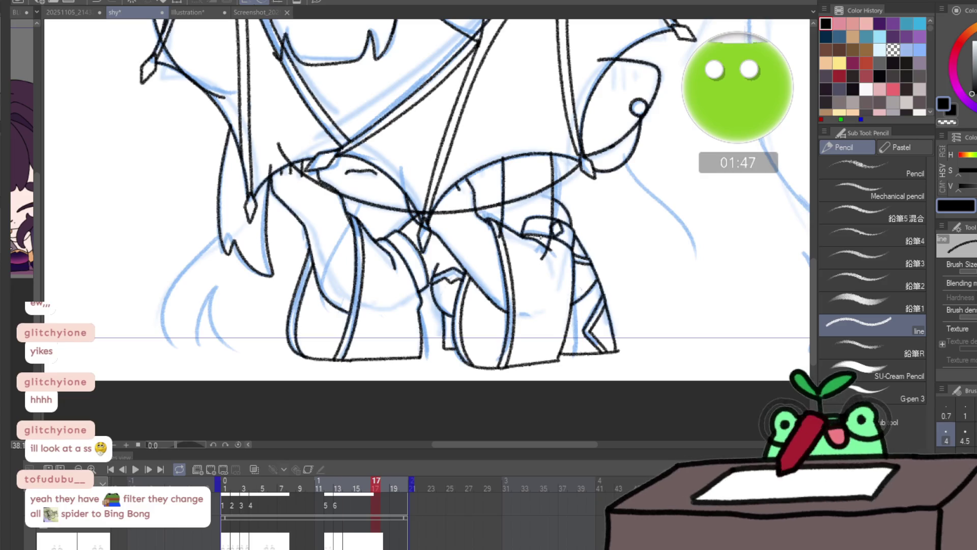
- Sketch a test oval beside the figure, then undo it
mouse_move(708, 230)
mouse_down()
mouse_move(738, 282)
mouse_move(714, 227)
mouse_up()
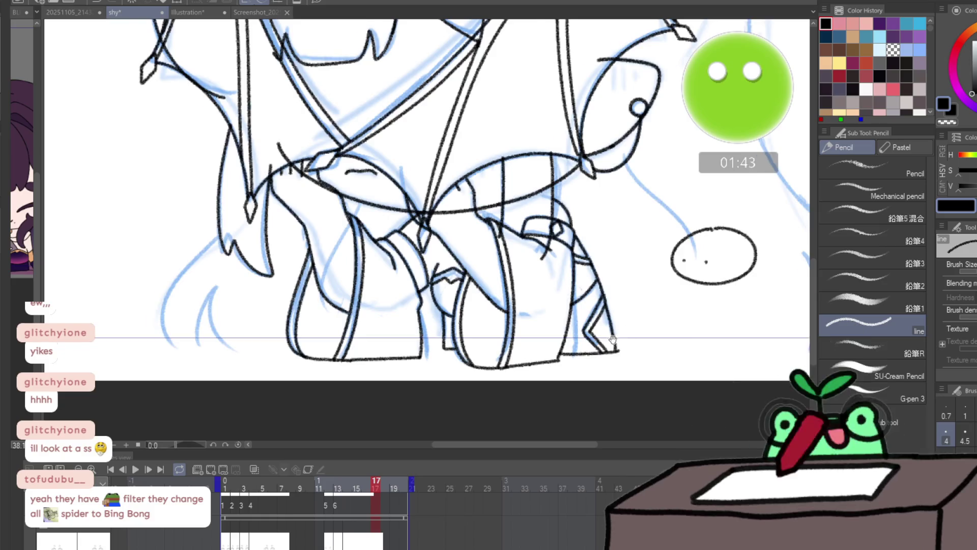
drag(736, 266, 646, 277)
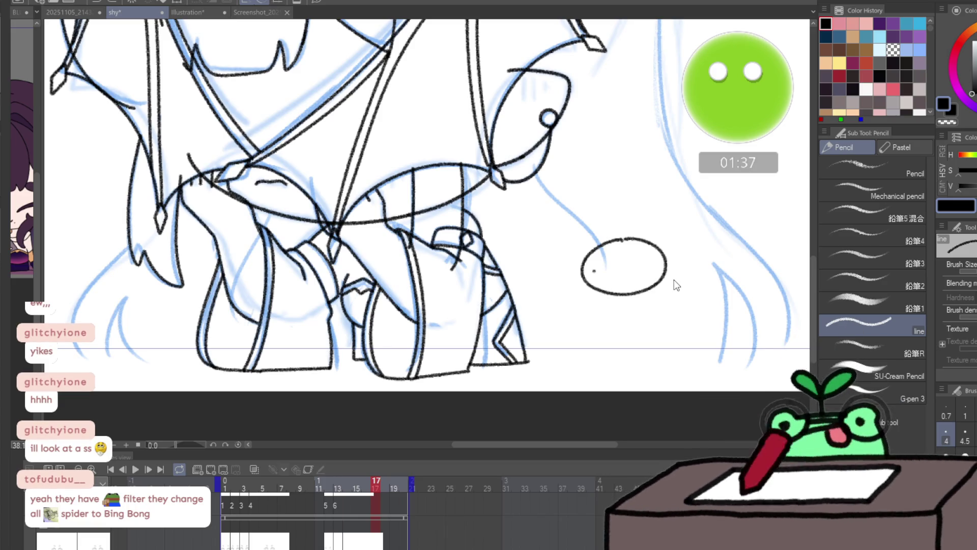
key(ctrl+z)
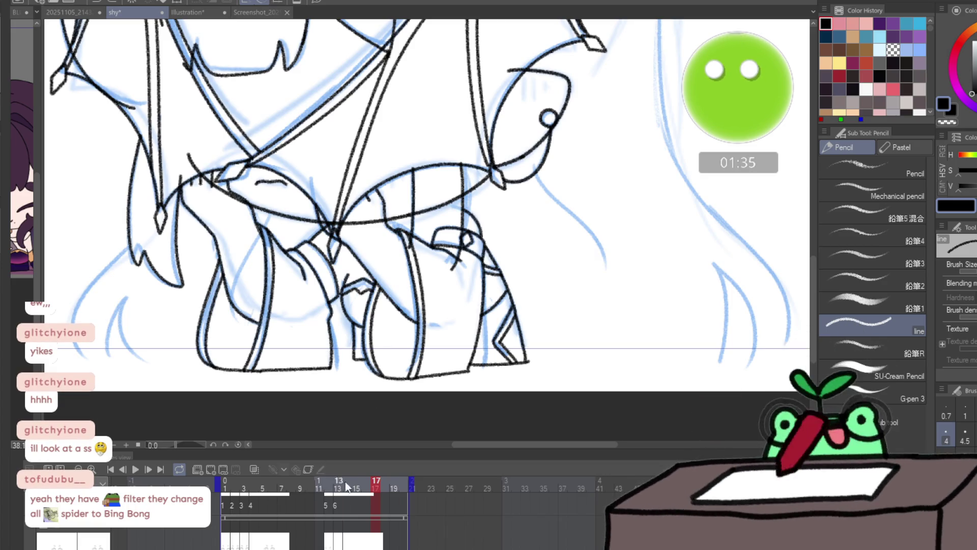
- On frame 14, join the upper leg line to the curve below with a short pencil stroke
drag(367, 492, 348, 493)
scroll(491, 41, up, 5)
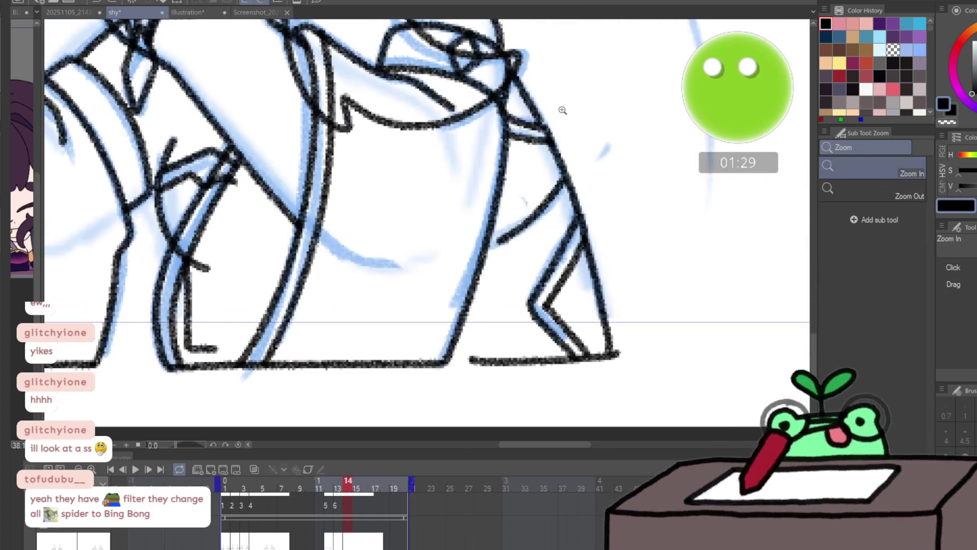
scroll(492, 41, up, 3)
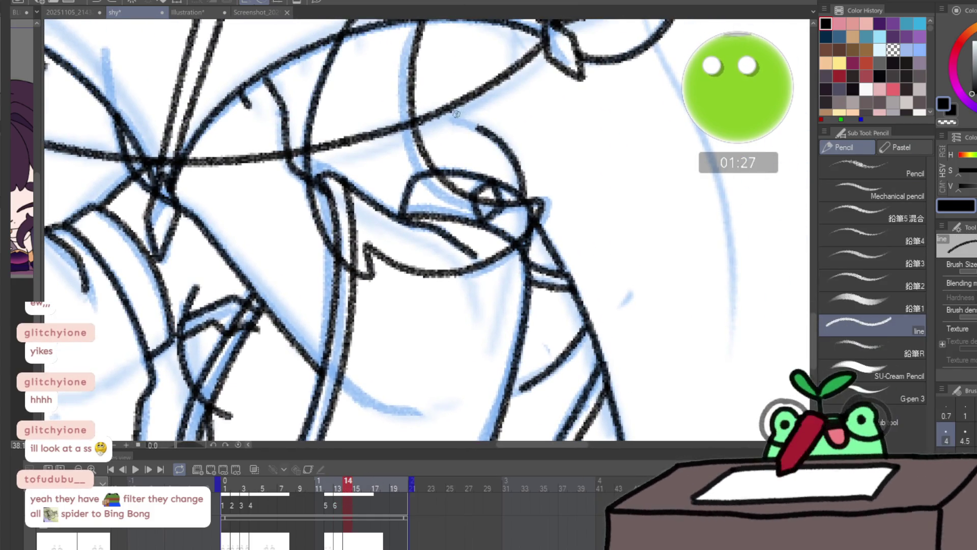
mouse_move(440, 114)
mouse_down()
mouse_move(475, 127)
mouse_move(482, 92)
mouse_up()
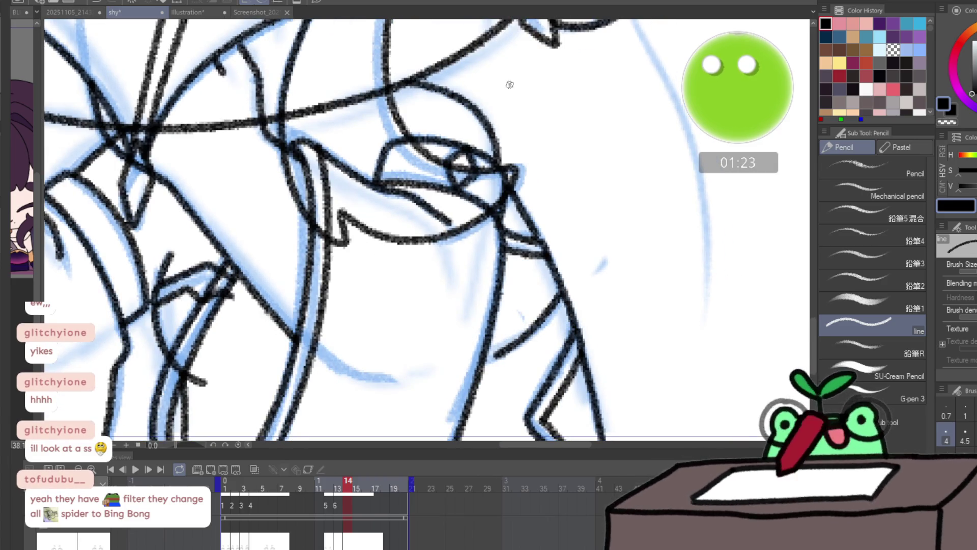
scroll(584, 130, down, 3)
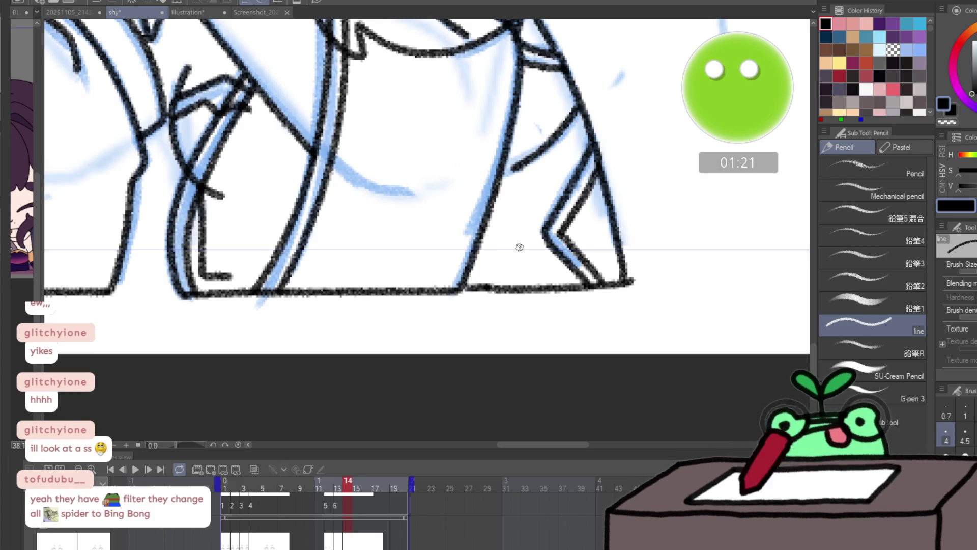
drag(511, 168, 490, 188)
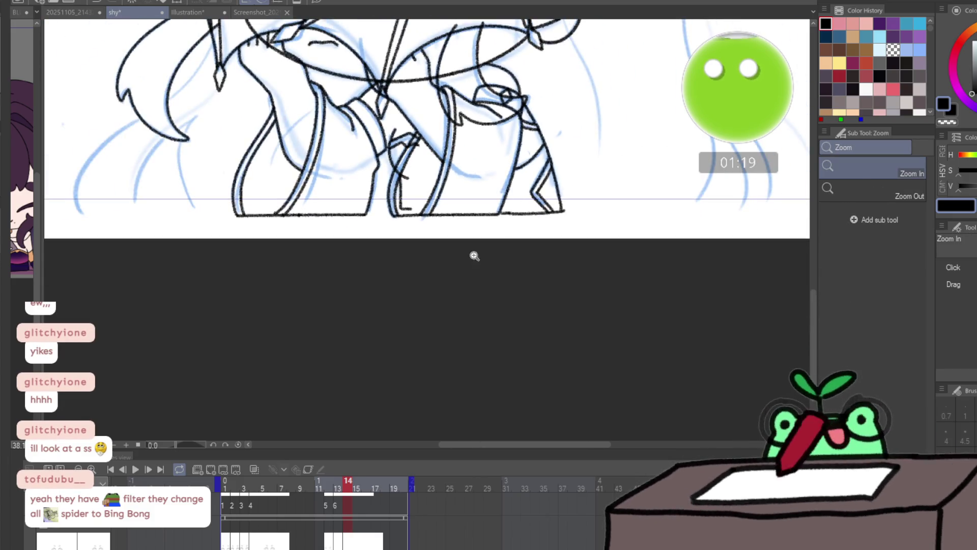
key(p)
- Preview frames 15 through 19 and the whole lower body, then jump back to the first frame
click(358, 489)
drag(351, 492, 396, 482)
key(/)
drag(448, 371, 440, 362)
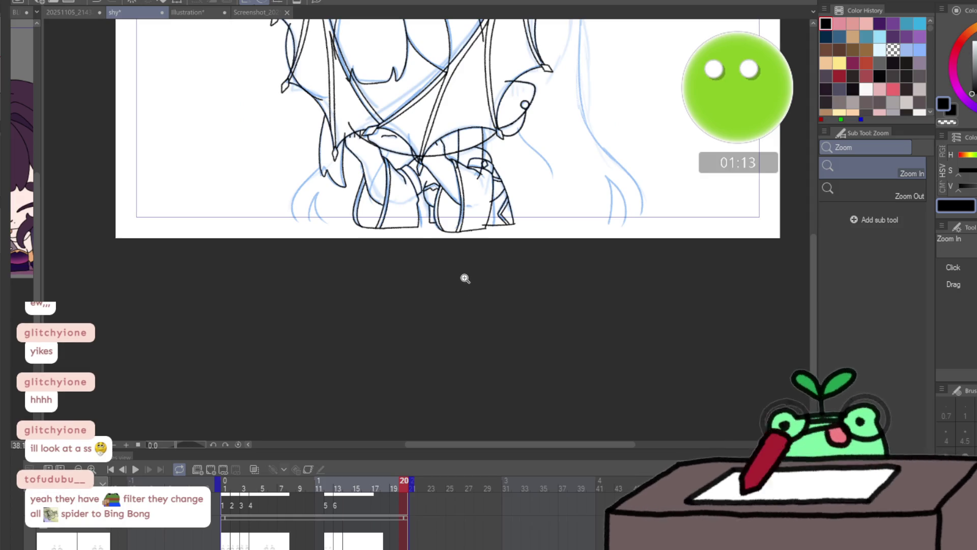
key(p)
scroll(449, 209, up, 2)
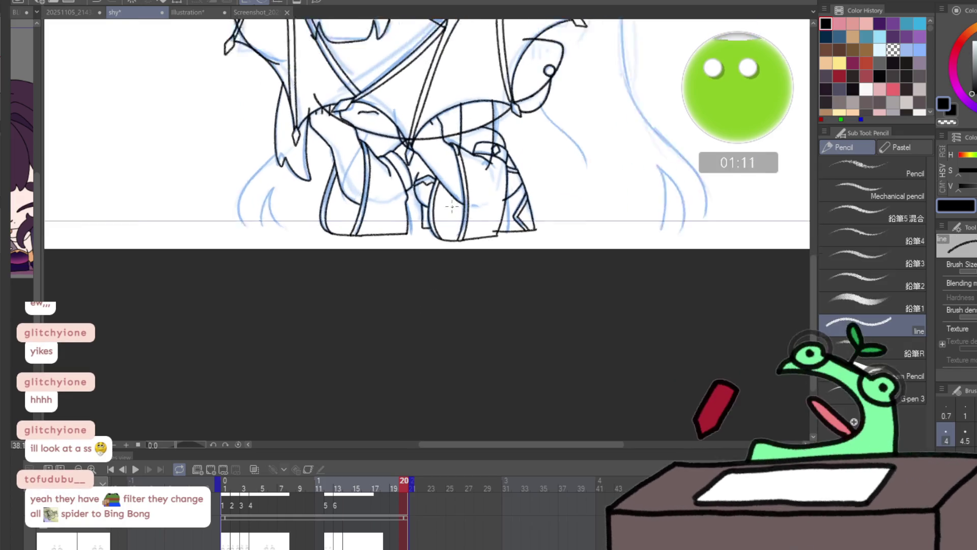
click(224, 487)
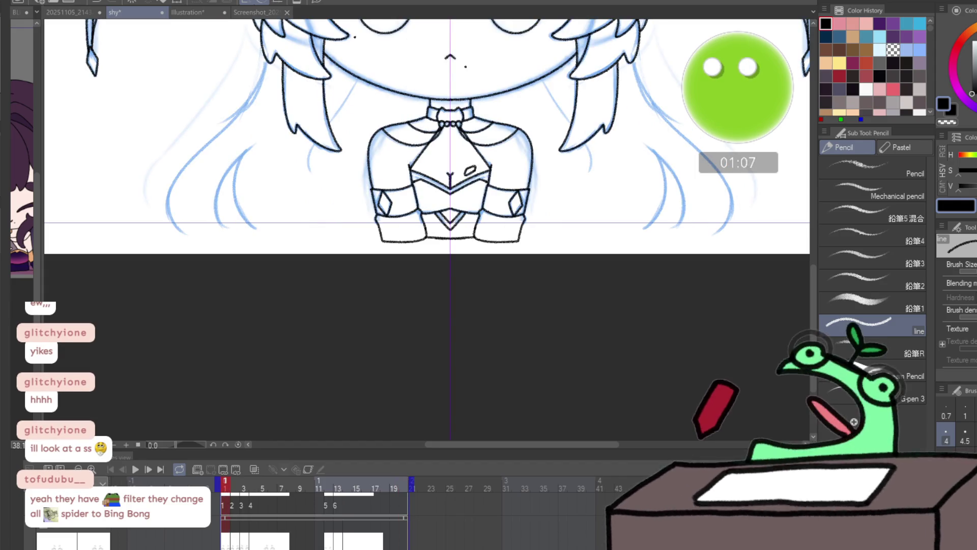
- Widen the side reference panel, go to frame 14, and add a line to the leg drawing
scroll(306, 504, right, 3)
drag(41, 375, 117, 374)
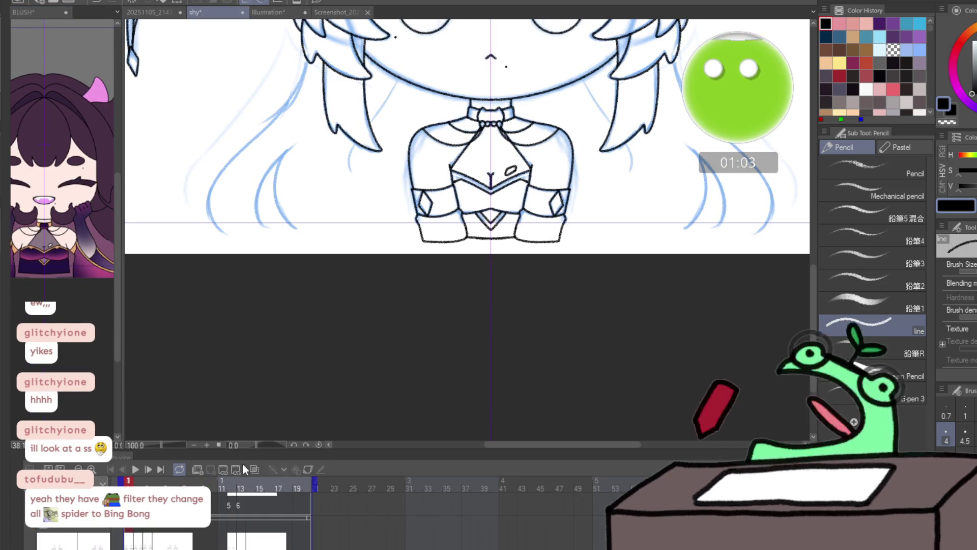
click(233, 488)
mouse_move(237, 489)
mouse_down()
mouse_move(251, 489)
mouse_move(224, 496)
mouse_move(249, 492)
mouse_up()
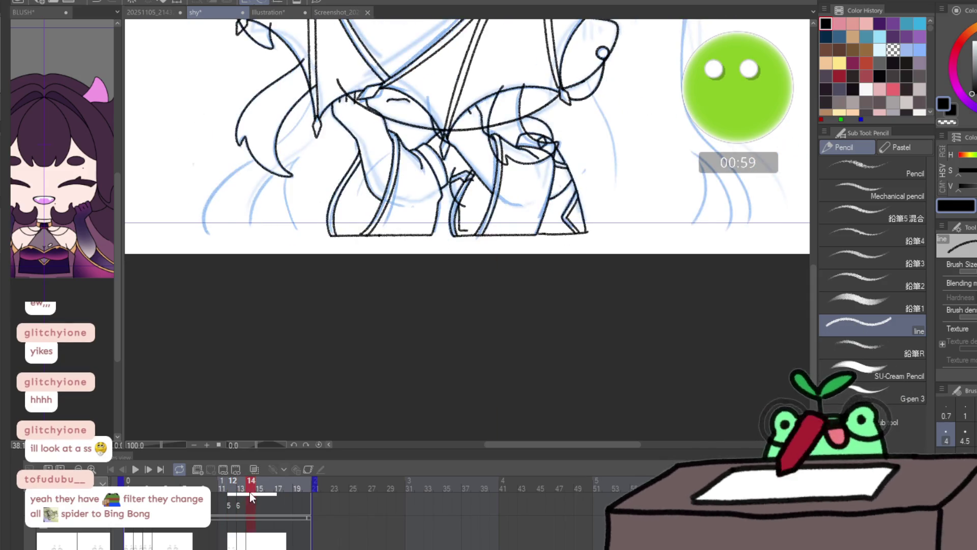
scroll(461, 204, up, 3)
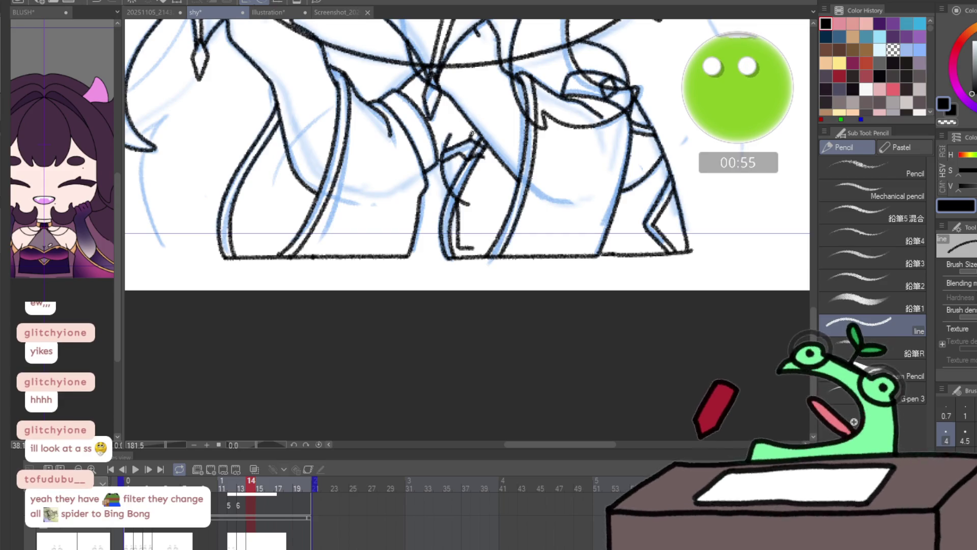
drag(459, 145, 483, 95)
- Check frame 18 and the face on frame 9, then return to frame 1
key(Right)
key(Right)
key(Right)
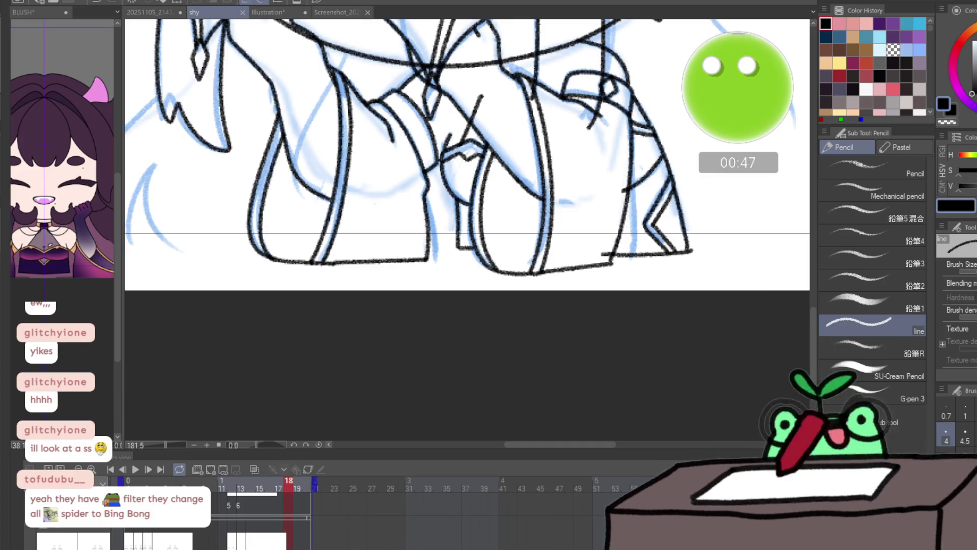
scroll(535, 289, down, 5)
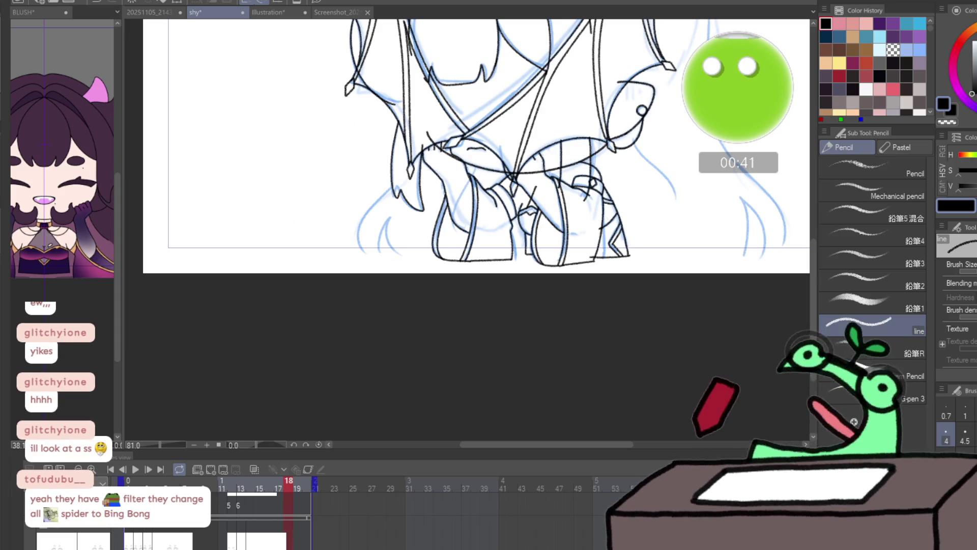
click(203, 481)
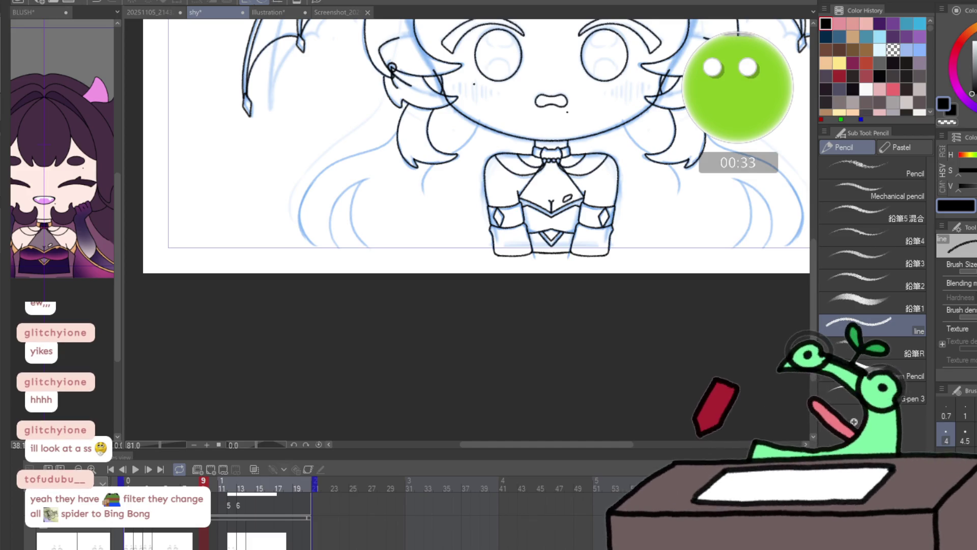
click(135, 468)
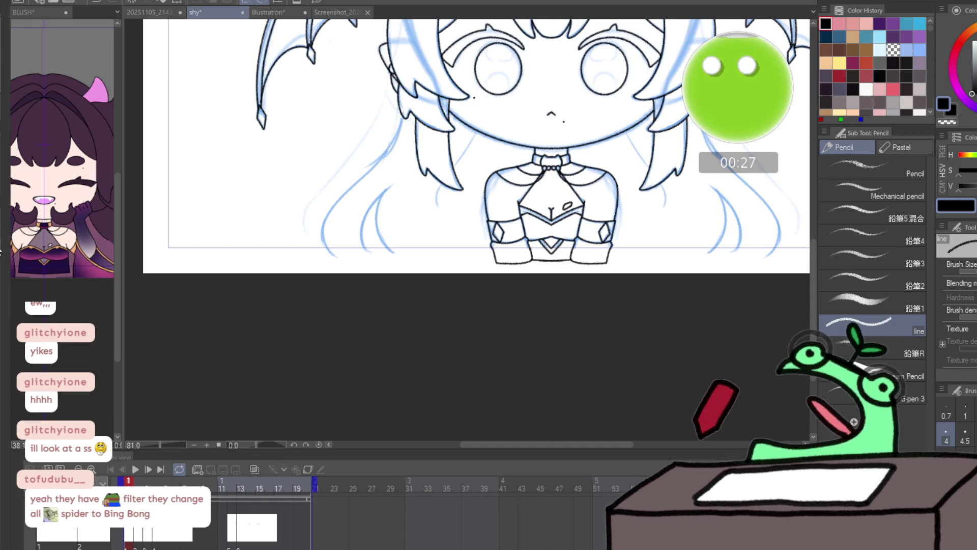
scroll(242, 227, up, 5)
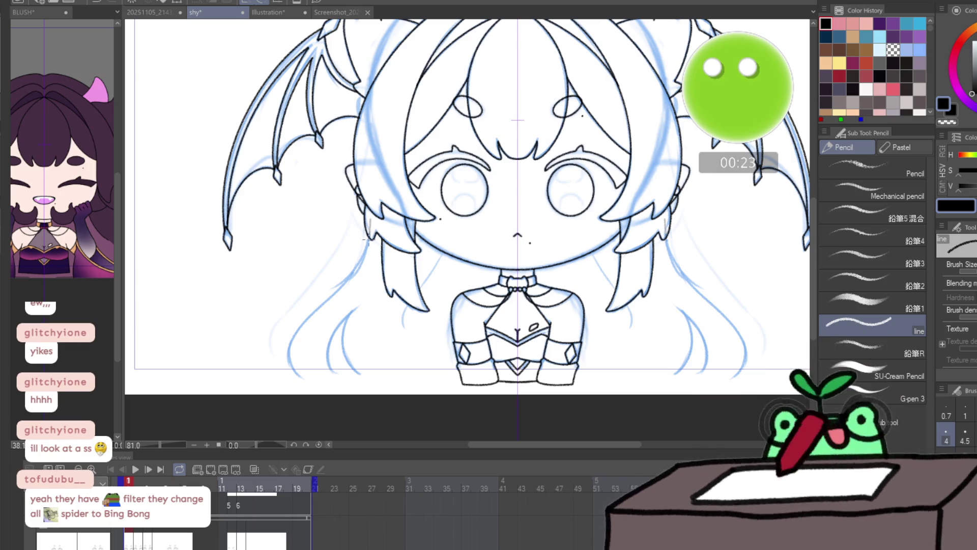
- Draw mirrored lower hair strands on both sides, undoing the overlong one
drag(367, 233, 364, 264)
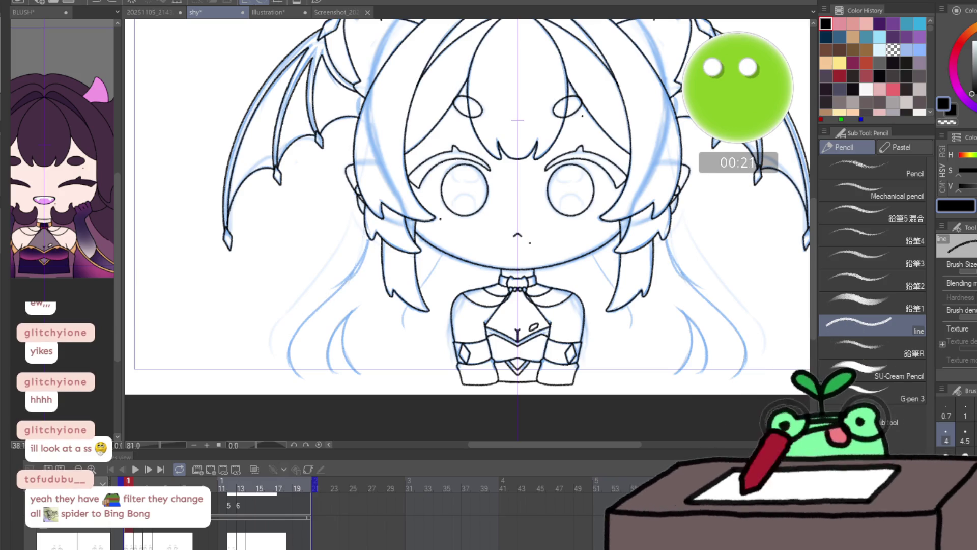
drag(365, 235, 338, 290)
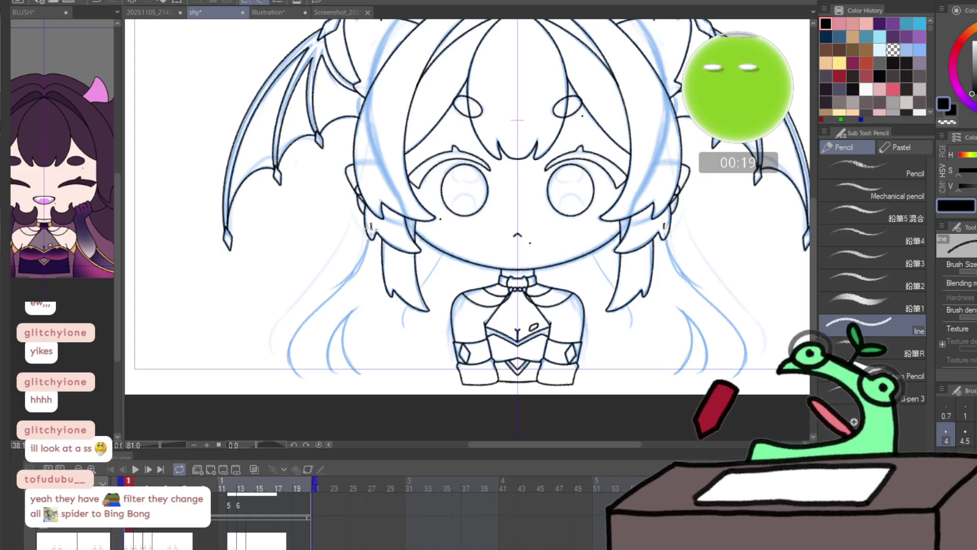
mouse_move(366, 235)
mouse_down()
mouse_move(352, 277)
mouse_move(288, 363)
mouse_move(368, 233)
mouse_move(348, 288)
mouse_move(299, 328)
mouse_up()
key(ctrl+z)
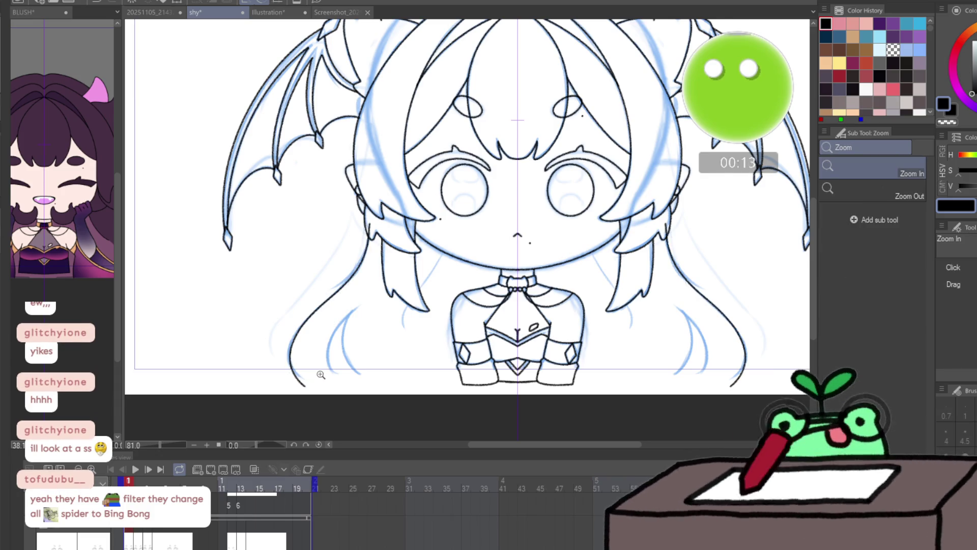
- Ink the lower-left hair tip outline, another curving strand, and the bust's bottom hem line
drag(321, 375, 356, 376)
mouse_move(293, 396)
mouse_down()
mouse_move(355, 389)
mouse_move(339, 364)
mouse_move(343, 304)
mouse_up()
mouse_move(376, 264)
mouse_down()
mouse_move(361, 312)
mouse_move(382, 371)
mouse_up()
drag(580, 392, 403, 388)
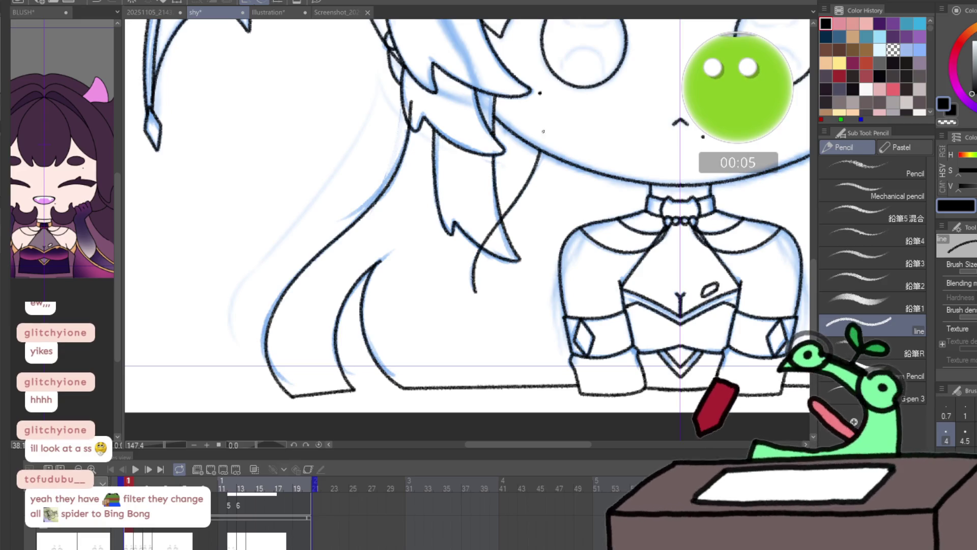
- Pan up to the top of the head and undo a stray stroke by the left horn
drag(470, 89, 425, 371)
drag(387, 168, 349, 321)
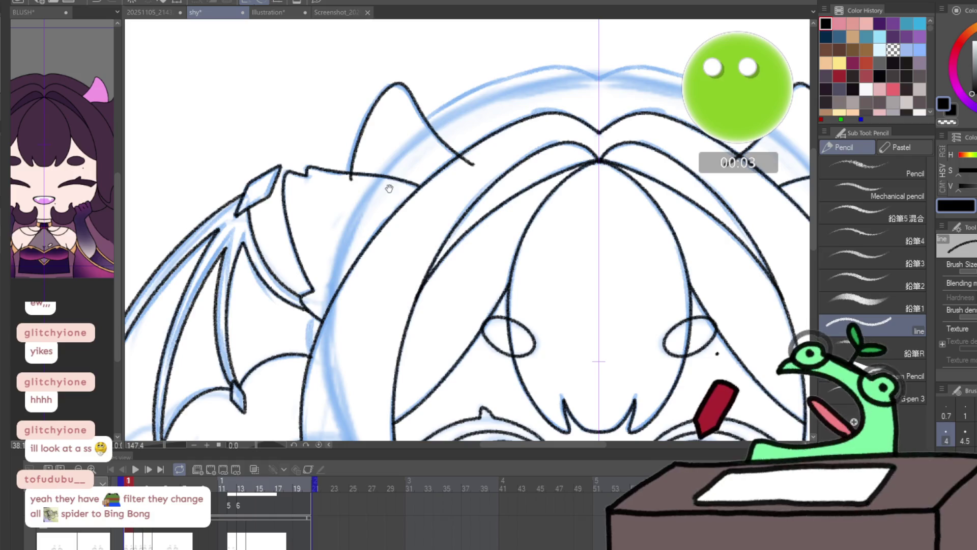
mouse_move(484, 85)
mouse_down()
mouse_move(532, 67)
mouse_move(668, 77)
mouse_up()
key(ctrl+z)
key(ctrl+z)
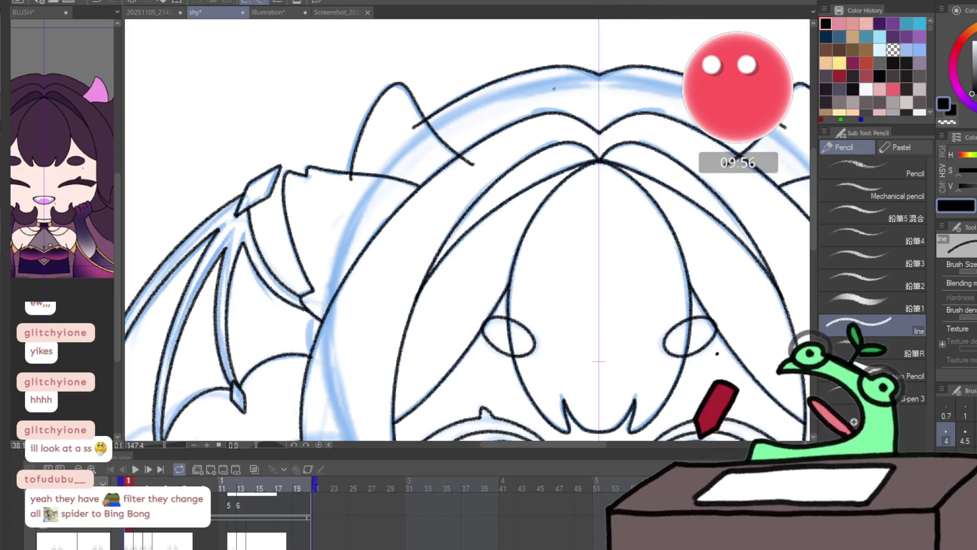
- Replace the old head-top stroke with a mirrored outline, checking it zoomed in before zooming back out
key(ctrl+z)
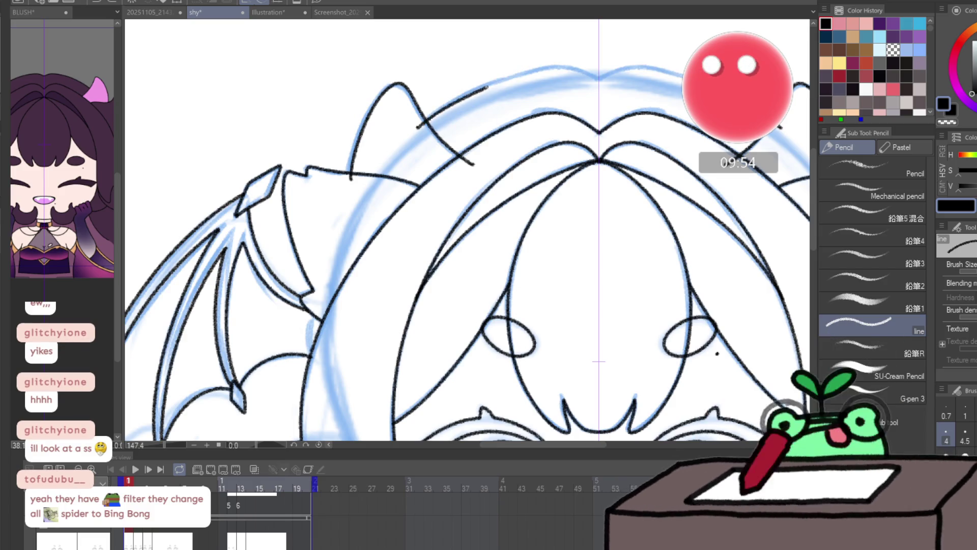
mouse_move(414, 127)
mouse_down()
mouse_move(485, 86)
mouse_move(548, 67)
mouse_up()
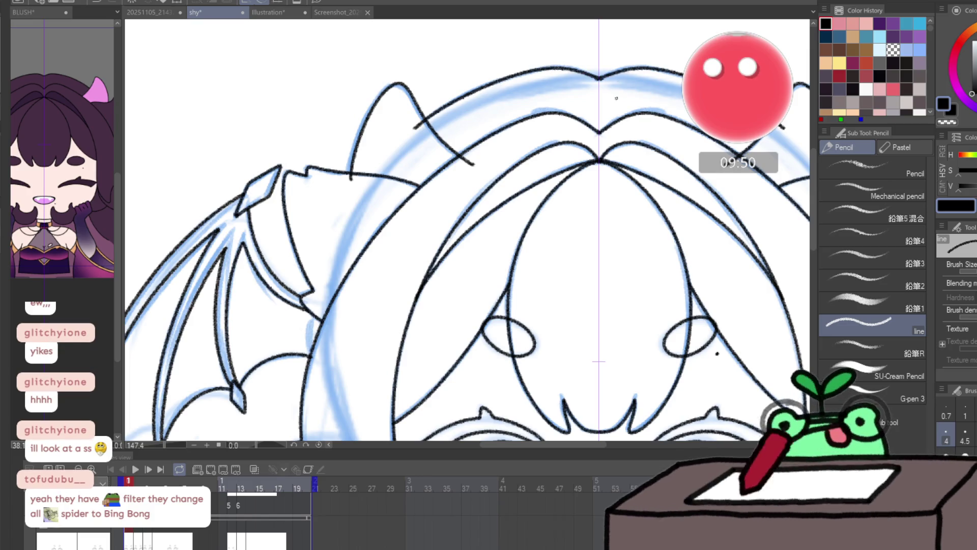
key(ctrl+space)
drag(610, 79, 662, 79)
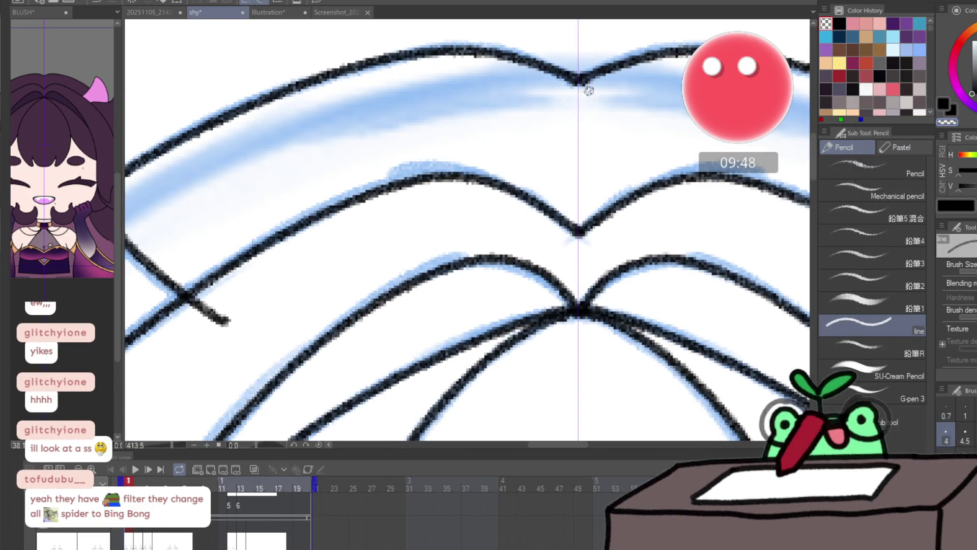
key(ctrl+space)
drag(586, 114, 509, 114)
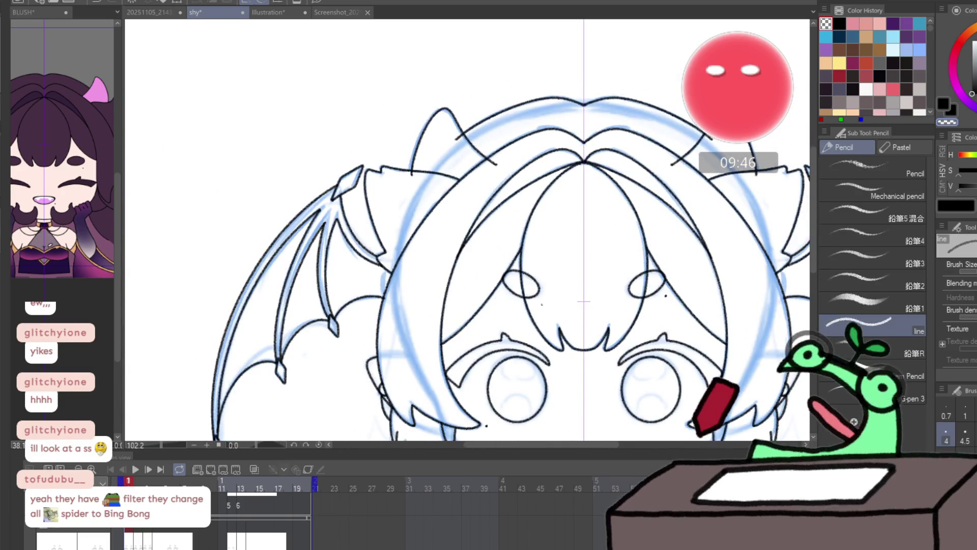
drag(454, 305, 437, 253)
scroll(436, 253, down, 2)
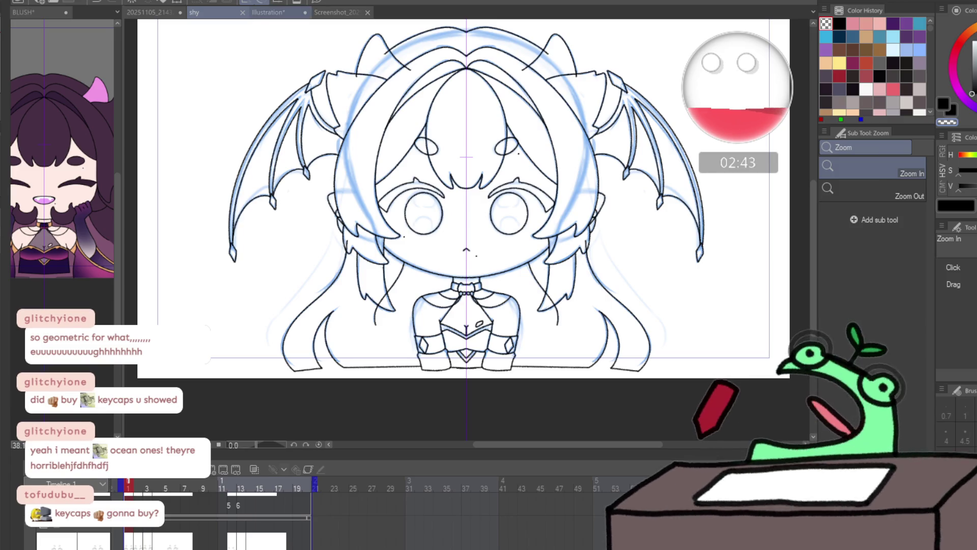
- Switch from the shy document to the Illustration tab and zoom into the pastel keycap photo
key(ctrl+Tab)
scroll(420, 182, down, 2)
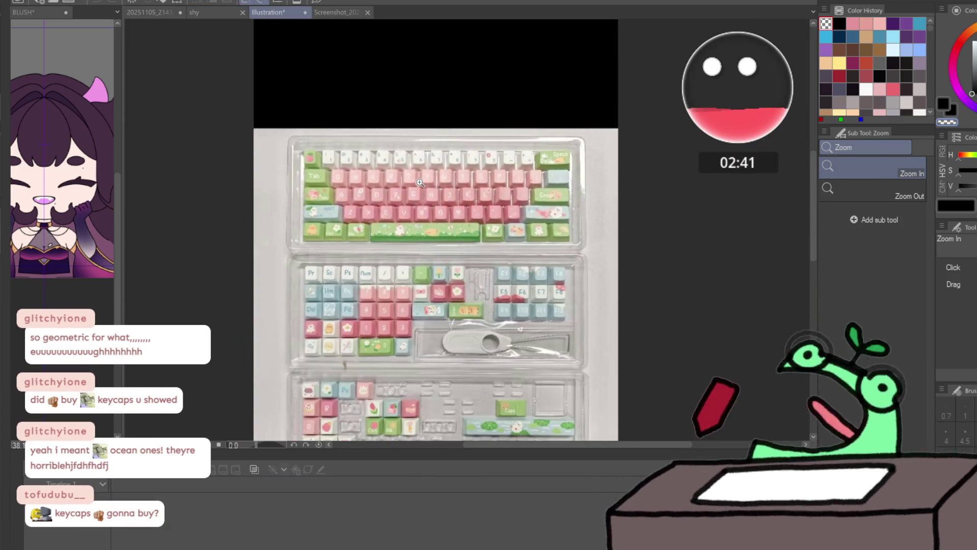
- Hide the animation timeline and pan around the pink keyboard photo's space bar, numpad and lower rows
scroll(372, 147, up, 5)
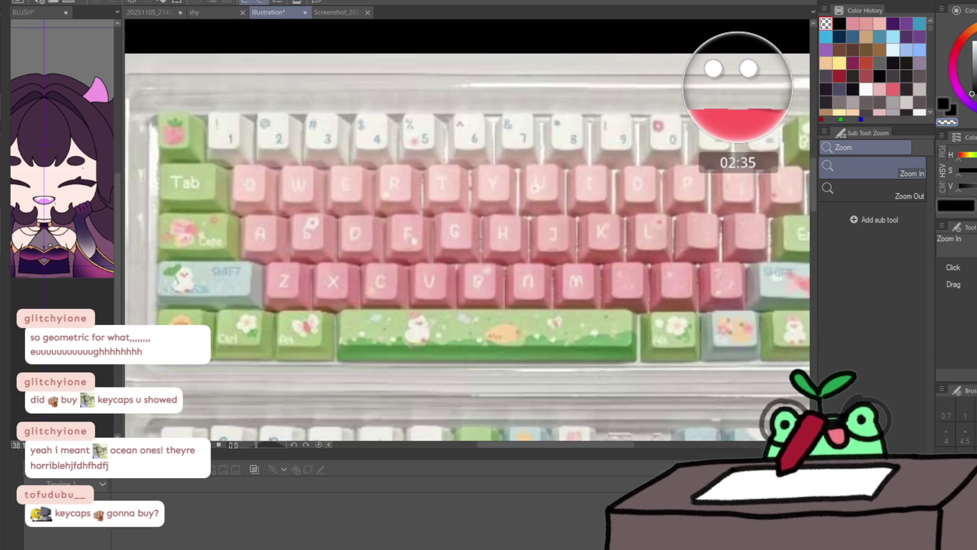
click(194, 531)
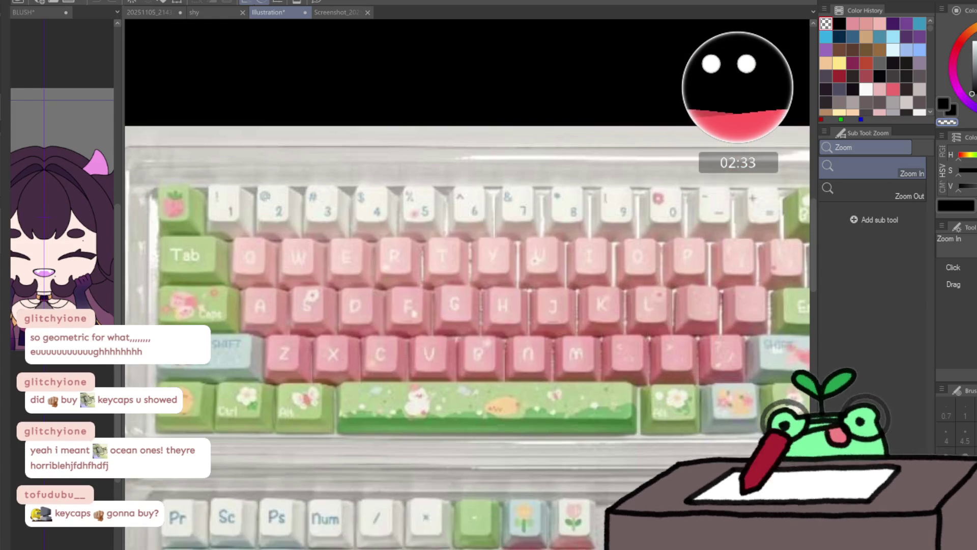
key(p)
drag(273, 318, 335, 267)
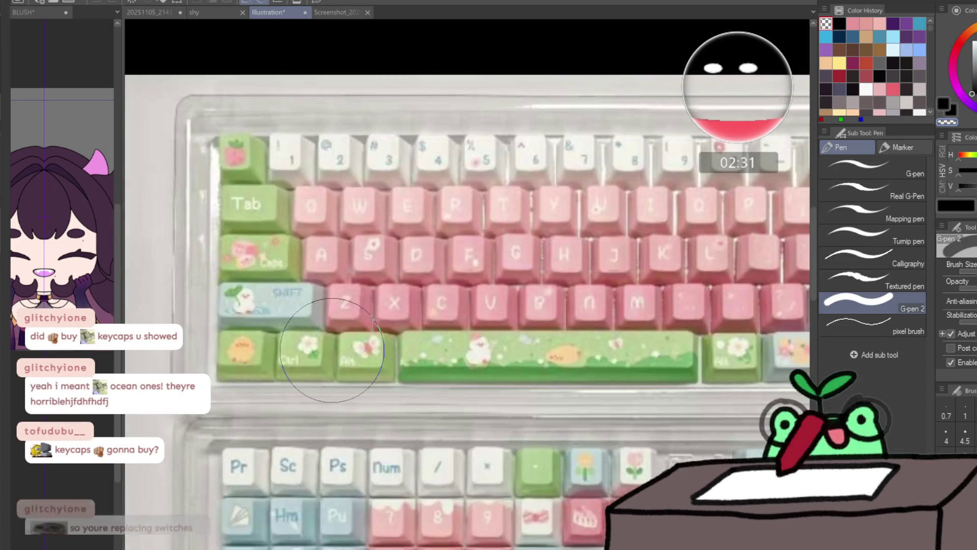
scroll(447, 382, up, 3)
scroll(538, 361, down, 3)
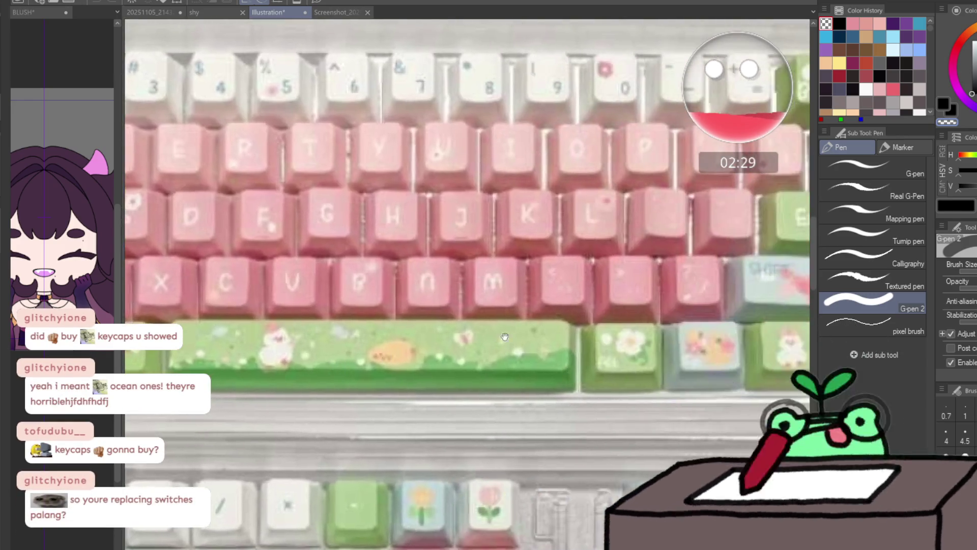
drag(537, 361, 562, 230)
scroll(562, 230, down, 2)
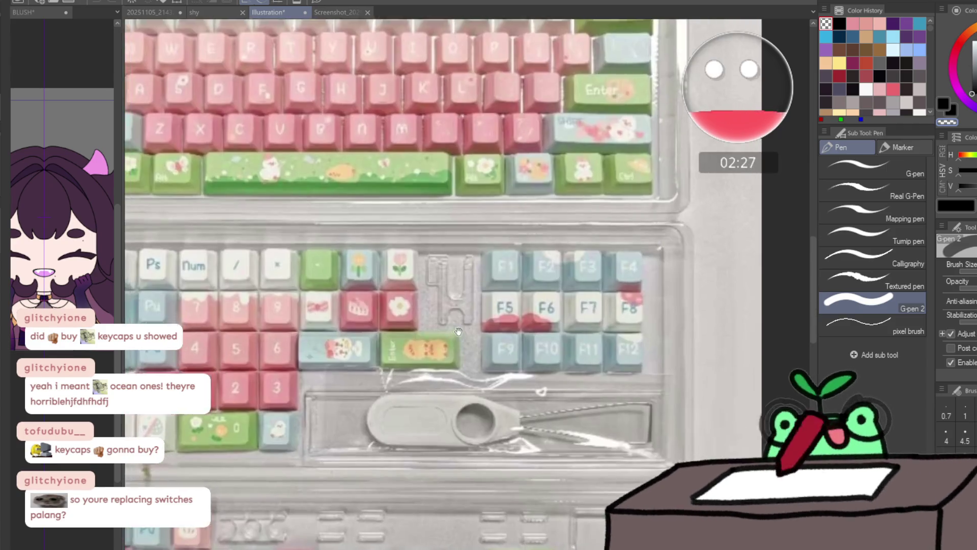
drag(176, 337, 176, 292)
scroll(162, 277, up, 2)
scroll(161, 277, down, 2)
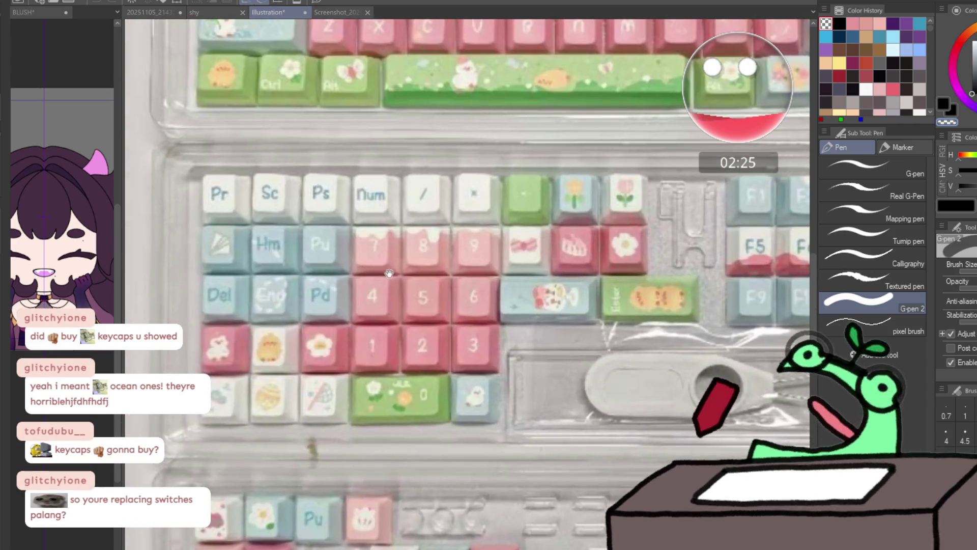
drag(458, 511, 464, 333)
scroll(464, 333, up, 2)
scroll(231, 311, up, 2)
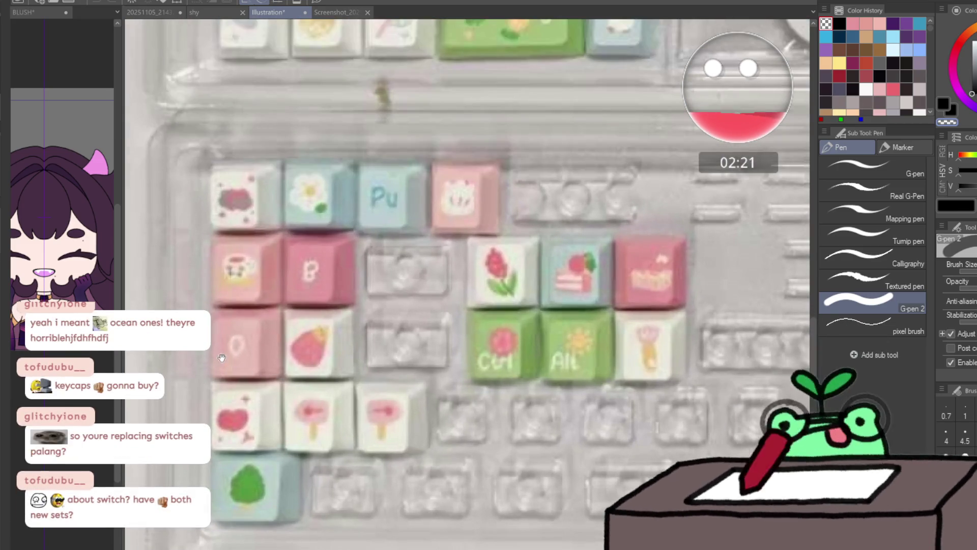
scroll(379, 338, down, 3)
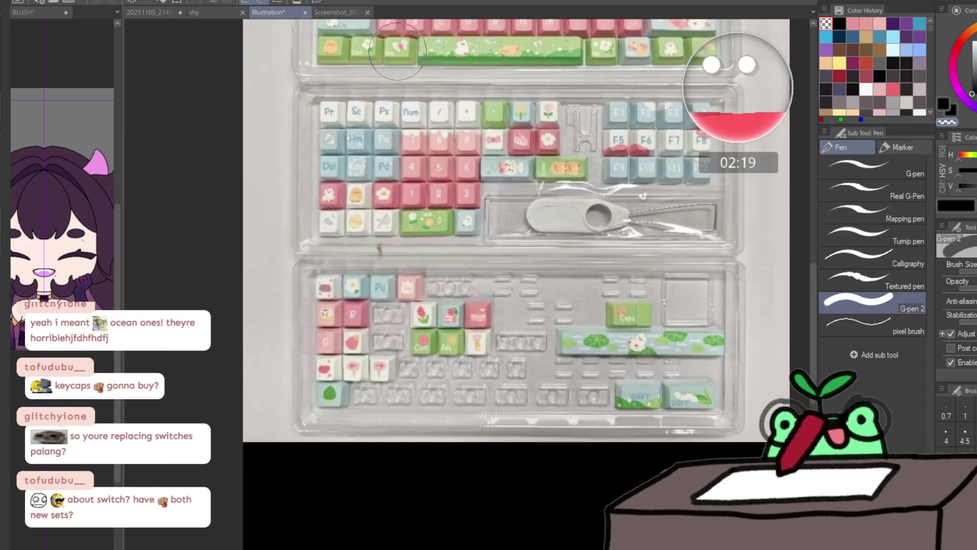
- Bring up Screenshot_20251101_234630_Shopee.jpg and inspect its numpad, Backspace and Enter keys
click(337, 13)
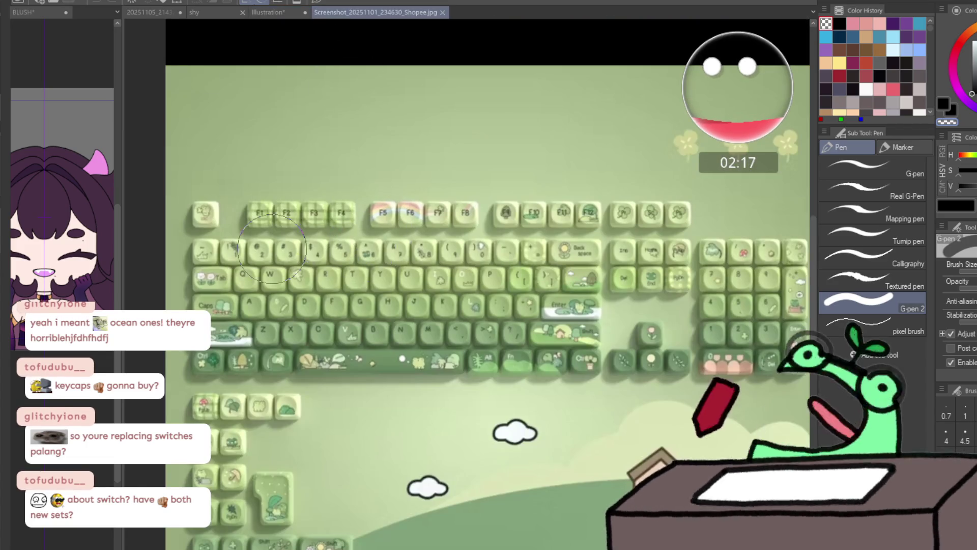
scroll(352, 252, up, 2)
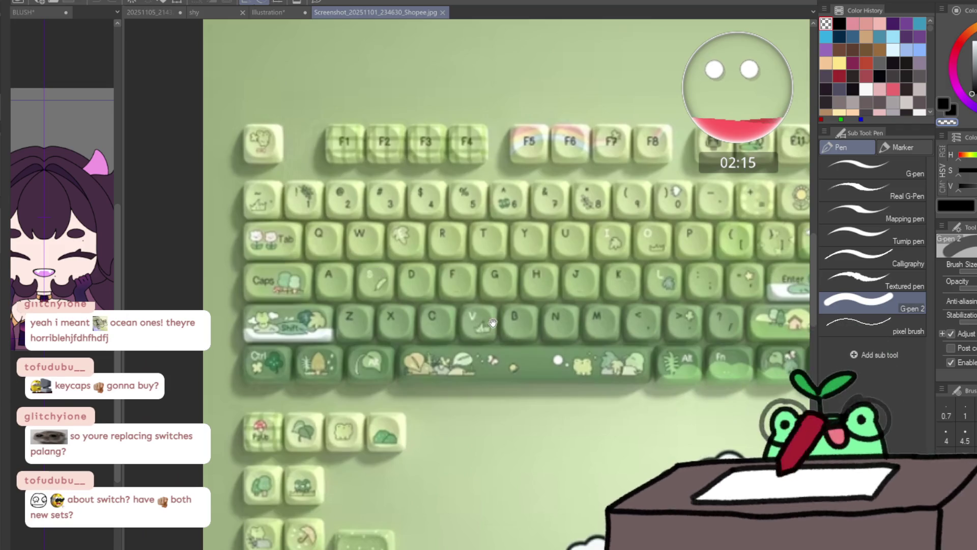
drag(493, 322, 449, 268)
scroll(486, 261, up, 3)
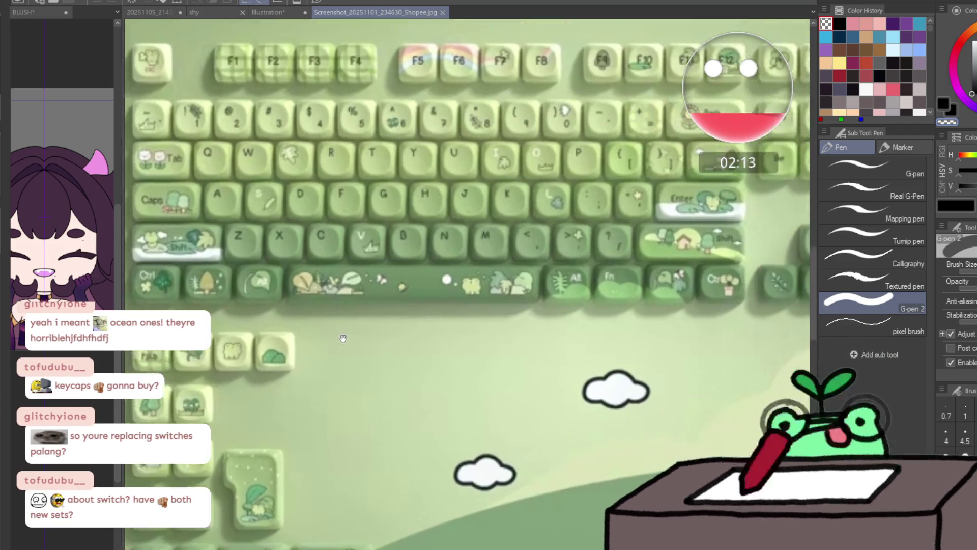
scroll(438, 314, down, 1)
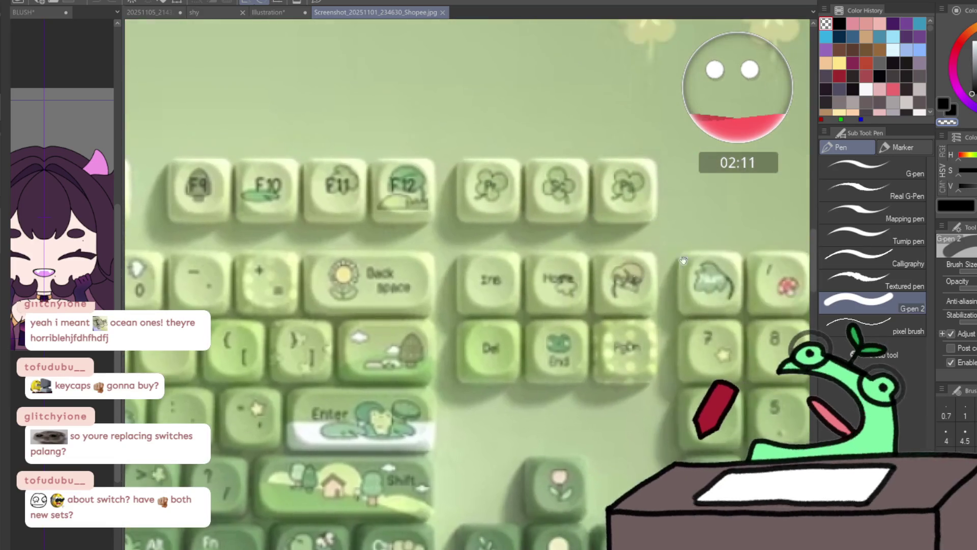
mouse_move(438, 314)
mouse_down()
mouse_move(661, 331)
mouse_move(399, 372)
mouse_up()
scroll(399, 372, up, 1)
scroll(398, 372, down, 1)
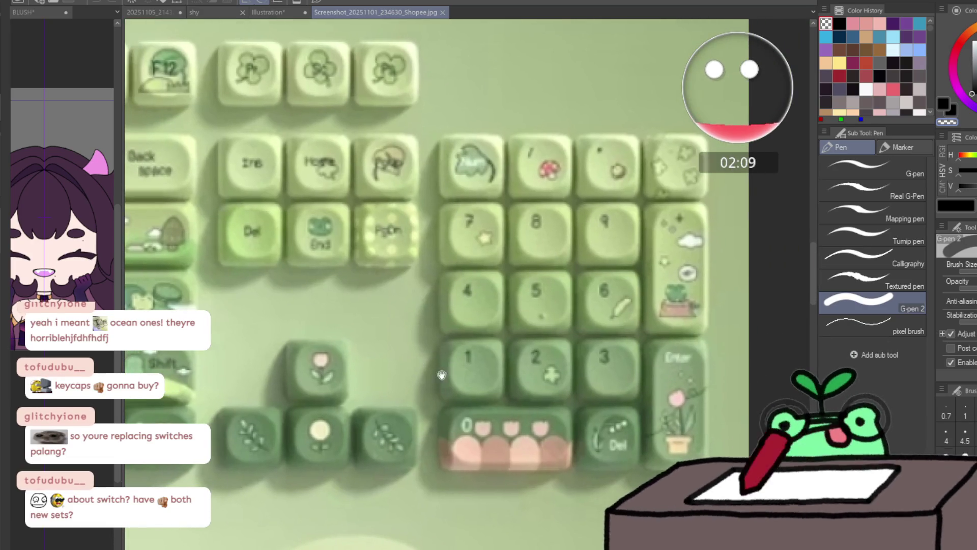
drag(137, 364, 387, 371)
scroll(386, 372, up, 2)
scroll(411, 331, down, 1)
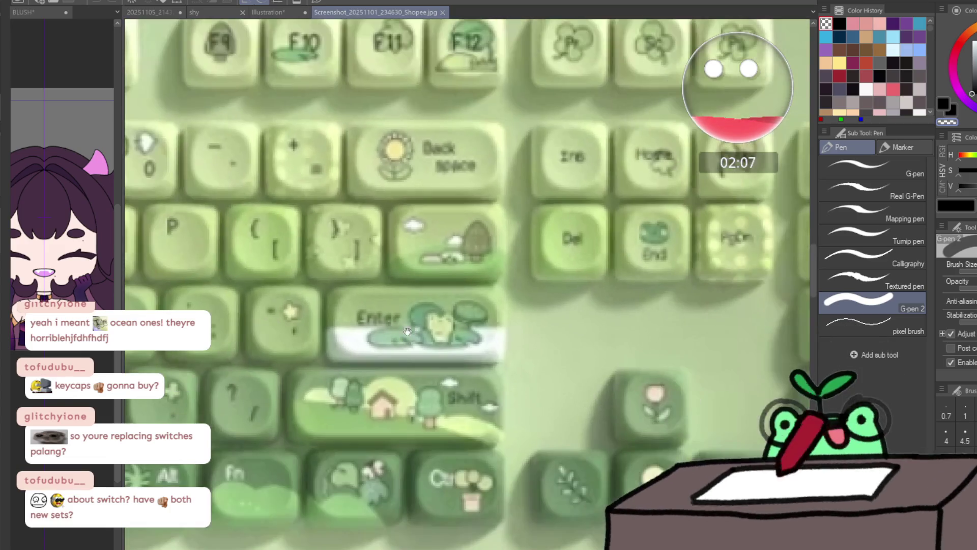
- Pan across the green keyboard's Esc, F-keys, number row and Tab/Caps/Shift keys, then recentre it
drag(412, 332, 788, 437)
drag(157, 280, 818, 328)
drag(561, 217, 348, 248)
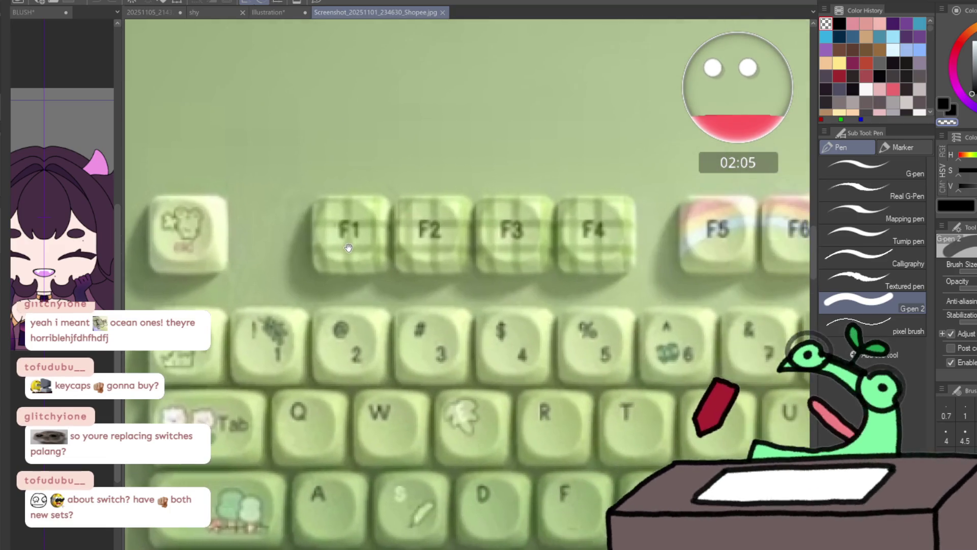
scroll(476, 216, up, 1)
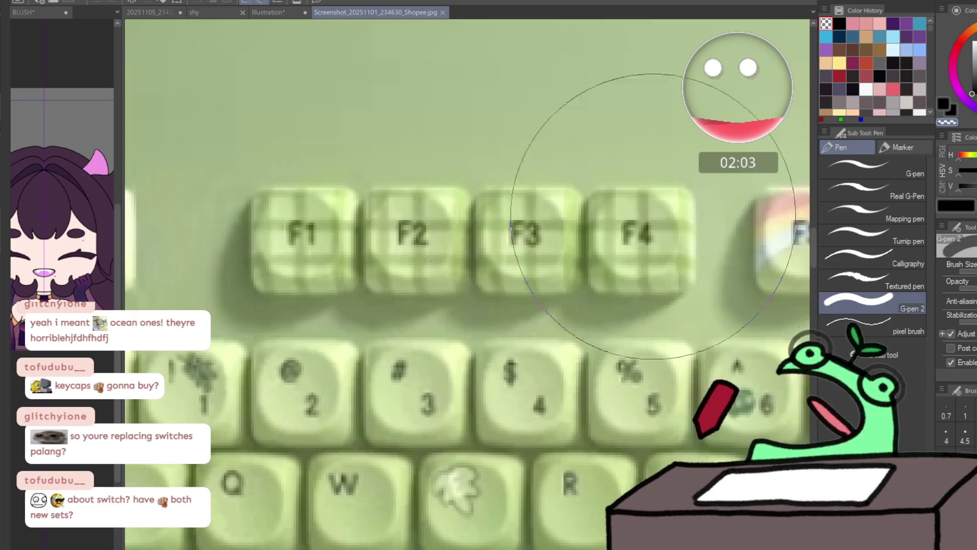
scroll(327, 240, down, 3)
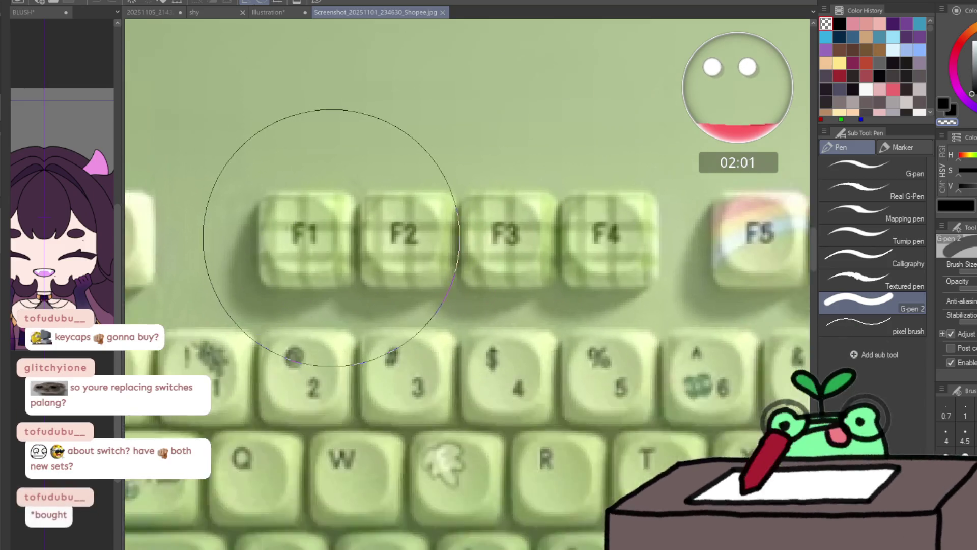
scroll(239, 376, up, 1)
scroll(239, 376, up, 1)
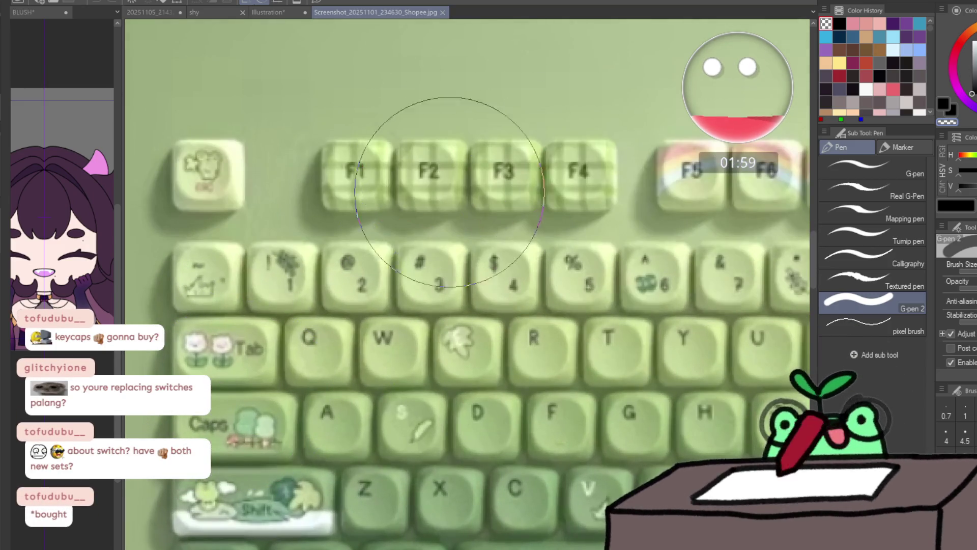
drag(447, 208, 519, 126)
scroll(338, 451, up, 2)
scroll(338, 451, down, 3)
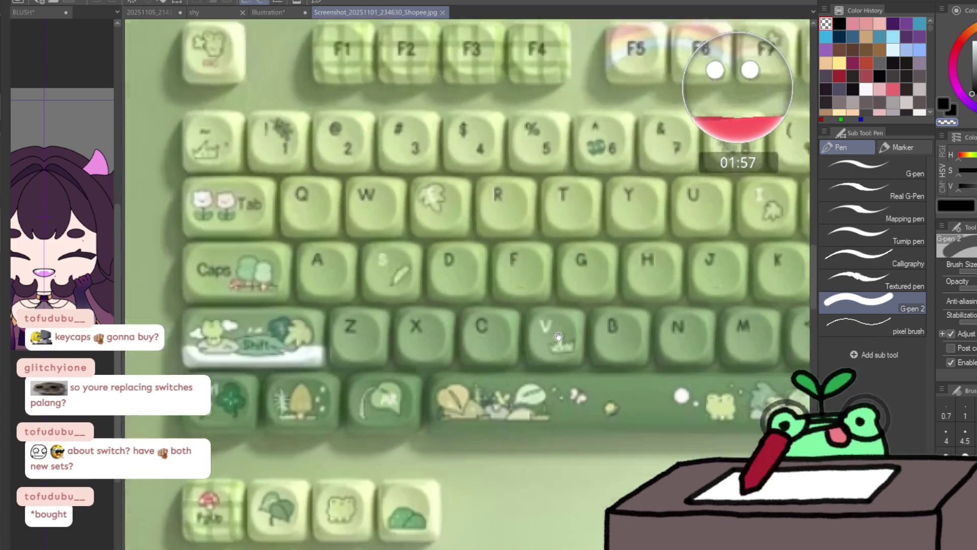
scroll(521, 391, up, 2)
scroll(521, 391, up, 3)
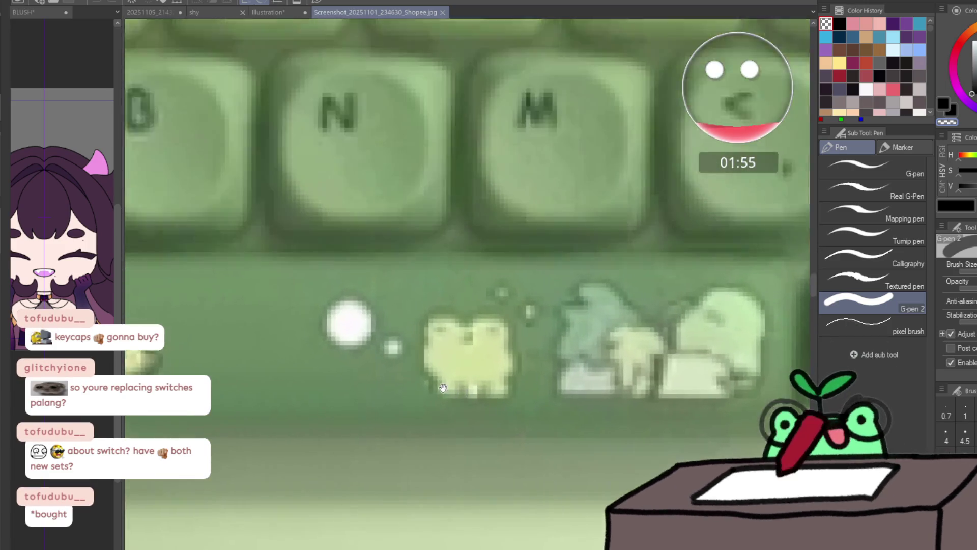
scroll(443, 388, down, 5)
scroll(443, 388, down, 4)
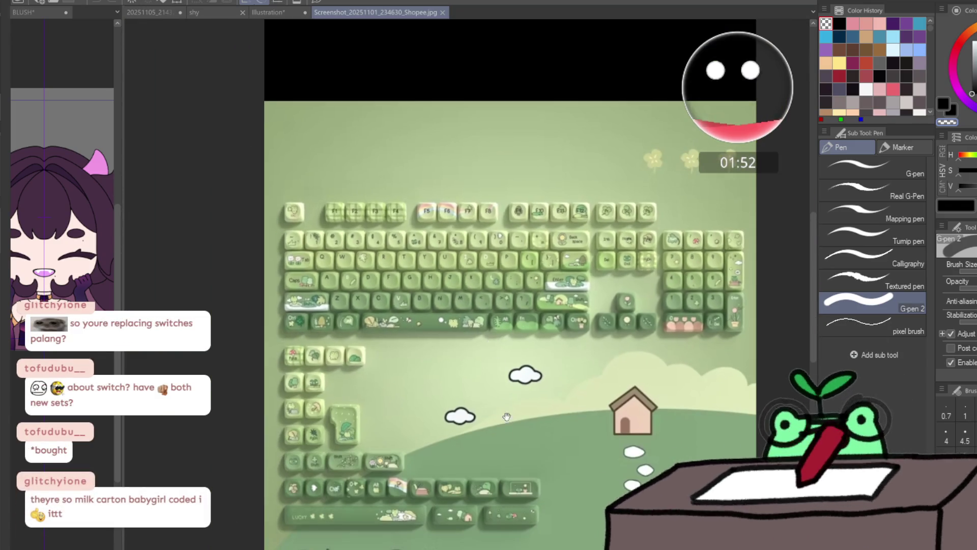
mouse_move(506, 416)
mouse_down()
mouse_move(427, 309)
mouse_move(487, 324)
mouse_move(488, 365)
mouse_up()
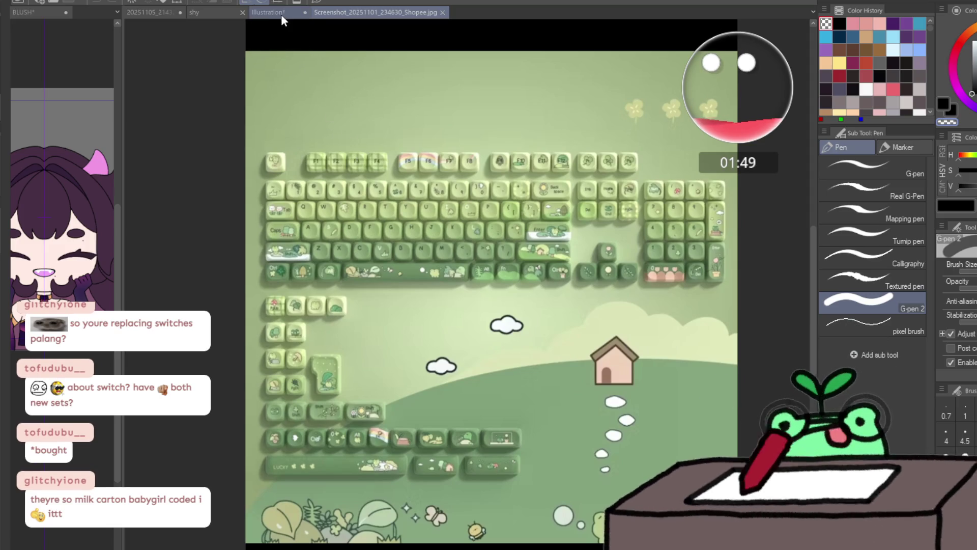
- Glance at the pink keyboard photo and green screenshot again, then switch to the shy document
click(280, 13)
scroll(465, 106, up, 5)
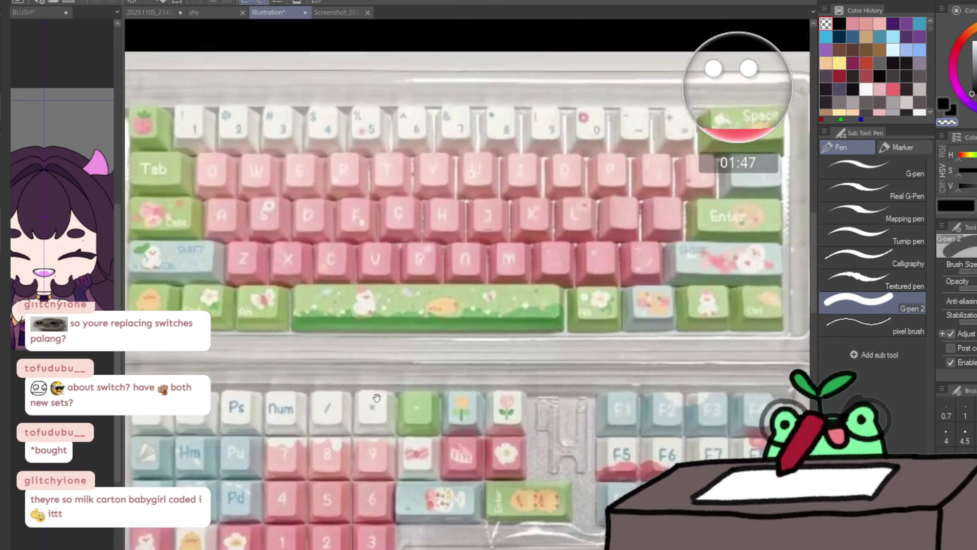
scroll(351, 76, up, 2)
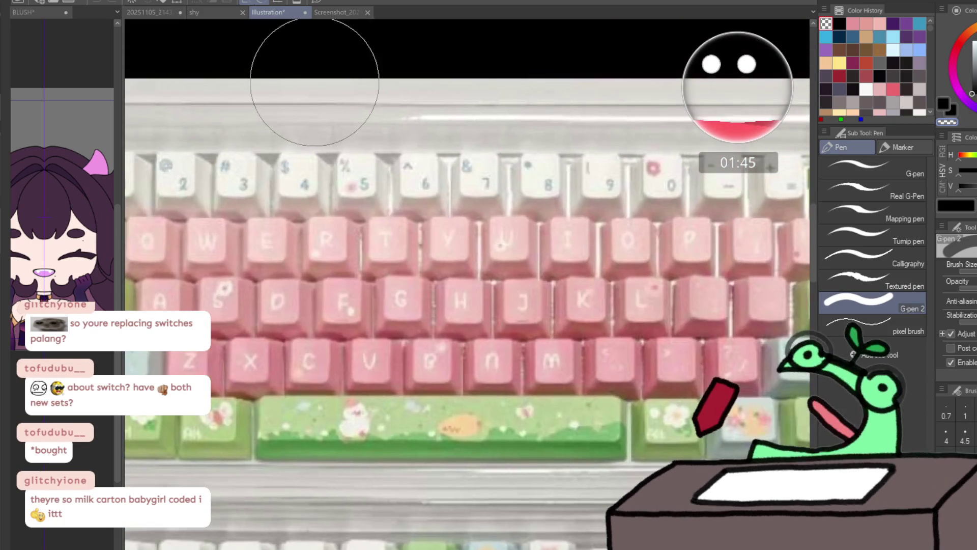
click(321, 12)
click(225, 10)
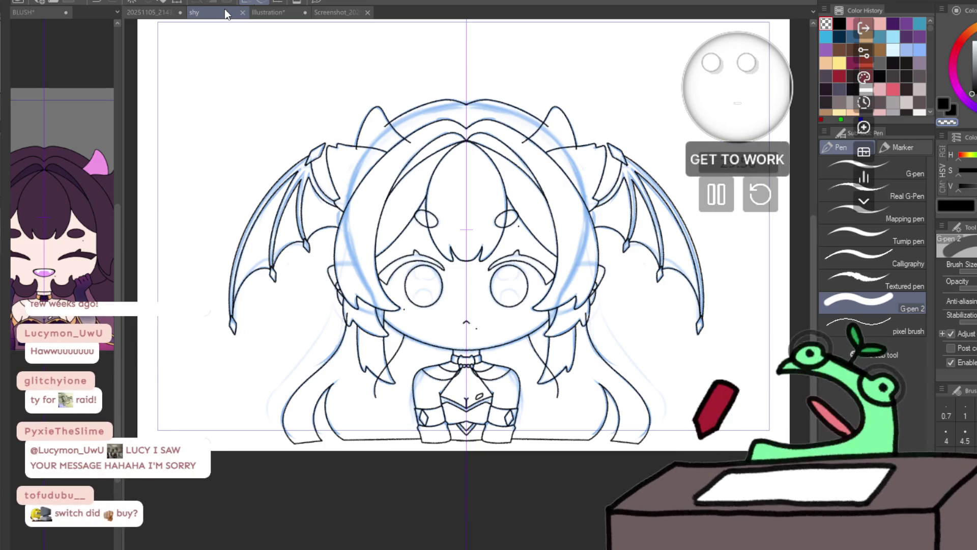
click(155, 13)
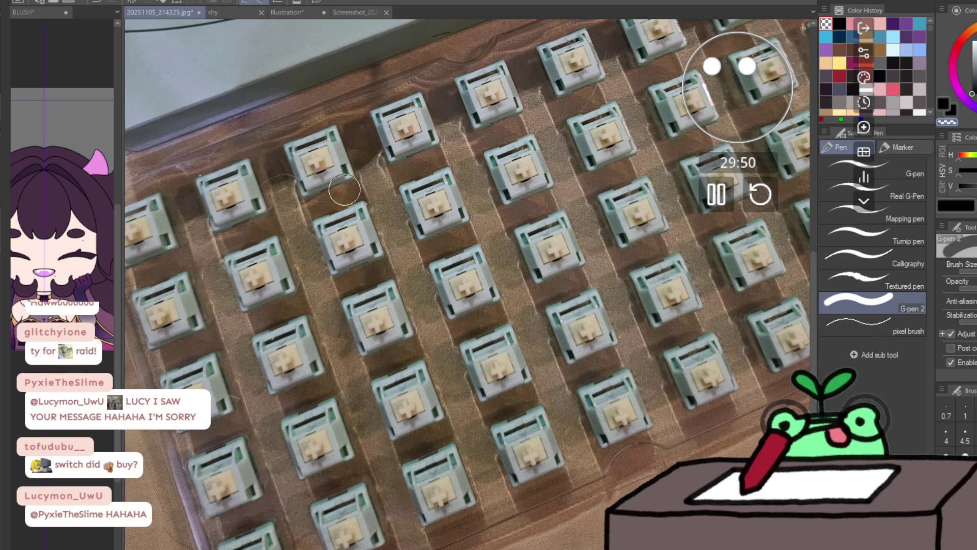
scroll(341, 184, down, 1)
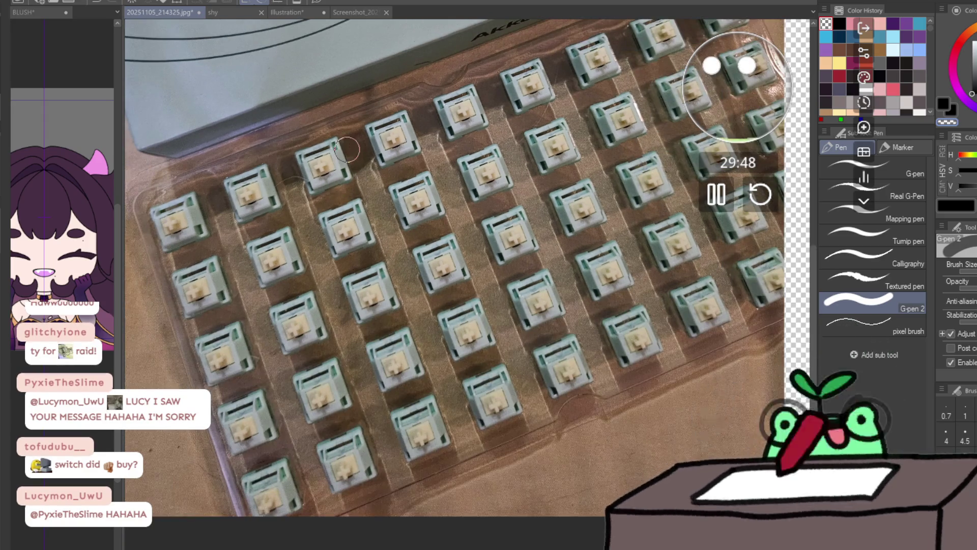
mouse_move(347, 149)
mouse_down()
mouse_move(331, 257)
mouse_move(445, 277)
mouse_move(497, 405)
mouse_up()
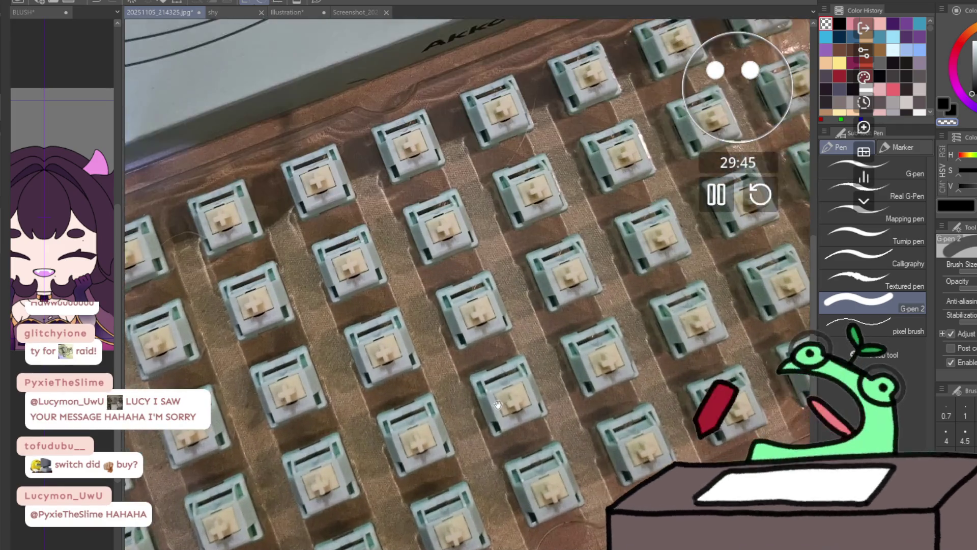
click(240, 15)
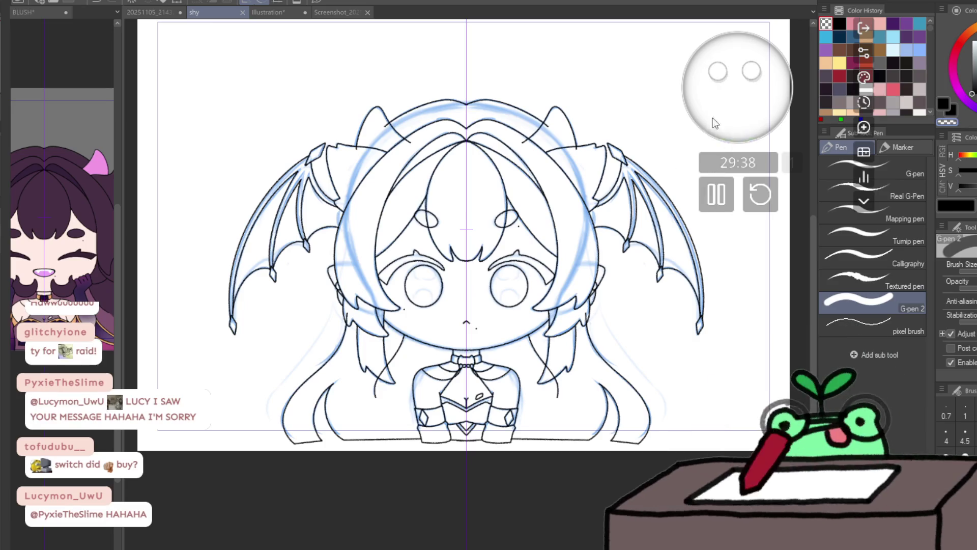
- Pause the work timer
click(717, 194)
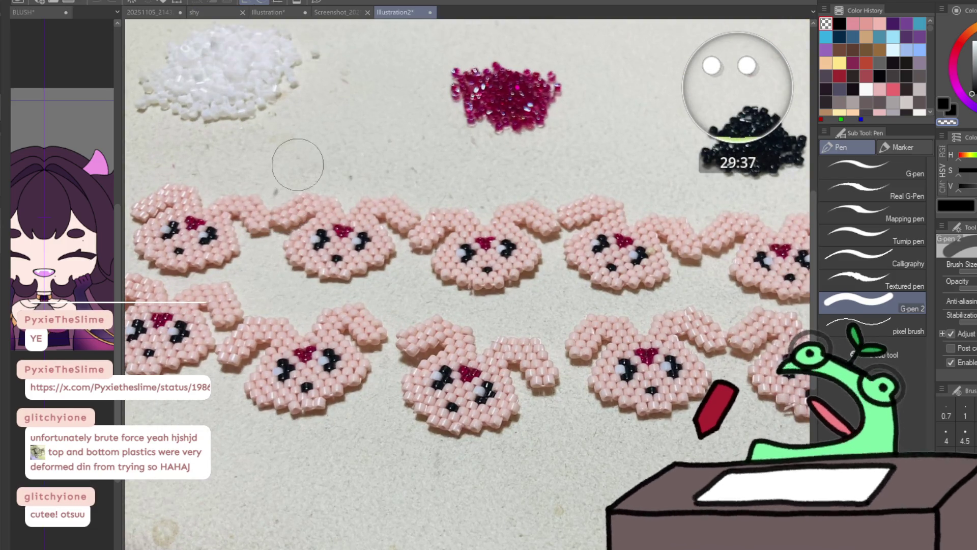
- Zoom out, pass through the keyboard-switches photo to the shy document, and resume the work timer
scroll(308, 145, down, 3)
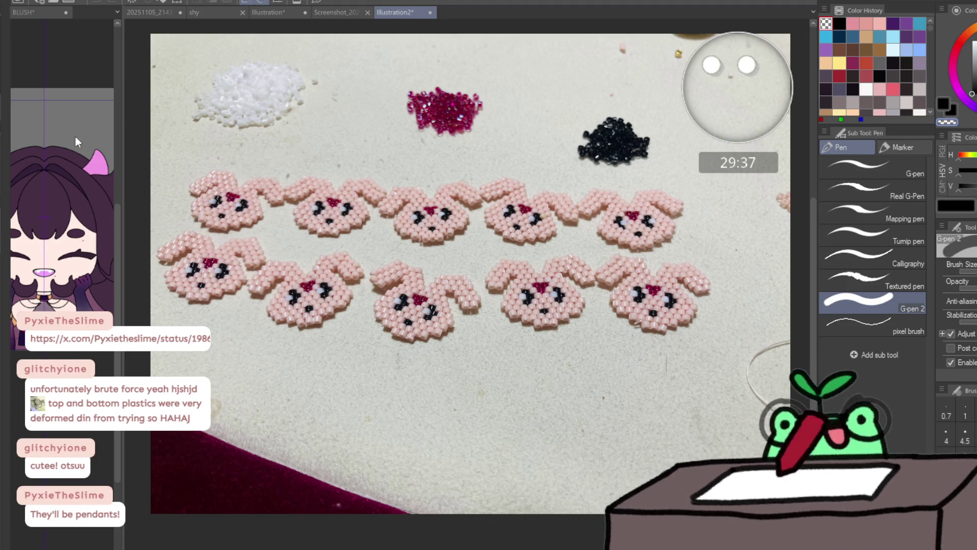
click(131, 13)
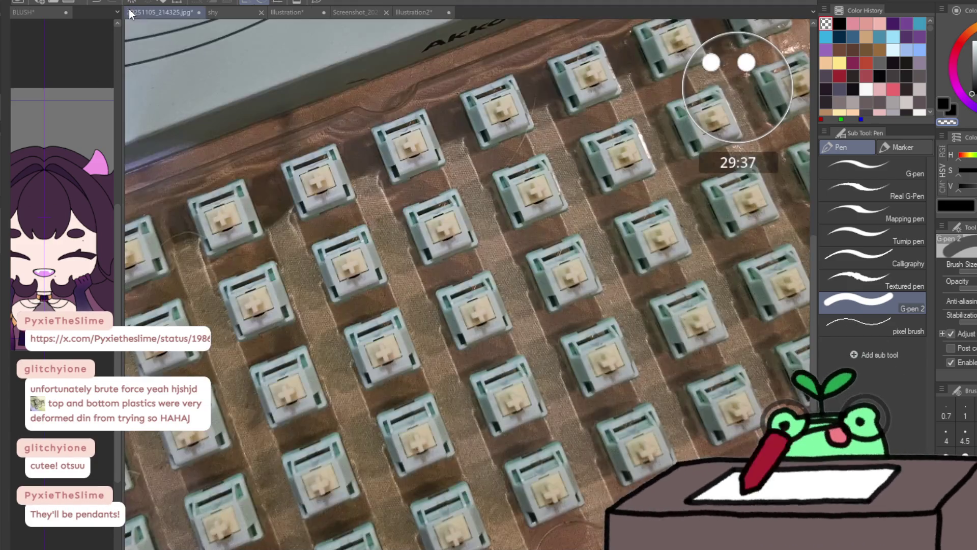
click(219, 12)
click(716, 194)
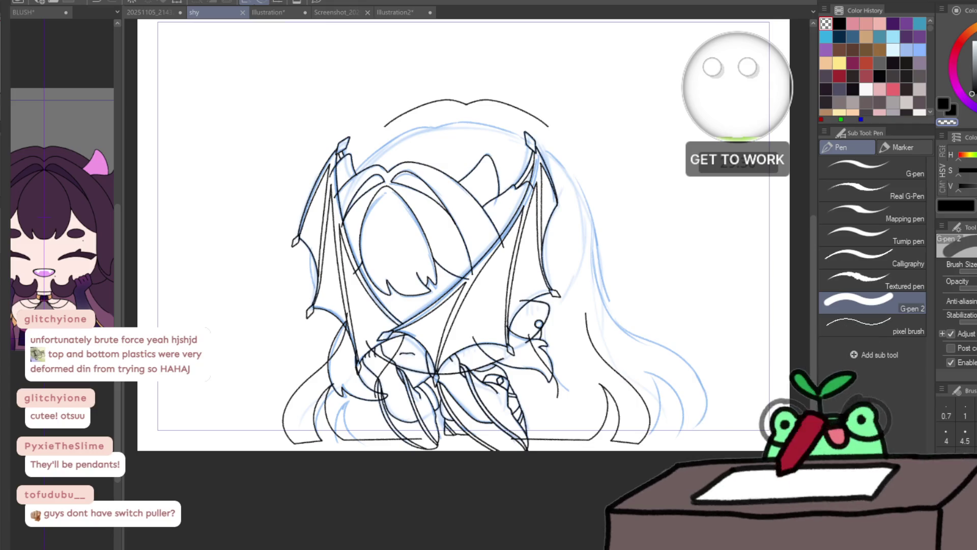
- On frame 2, ink the lower hair outline, an inner line, the bottom edge and strand lines
mouse_move(231, 469)
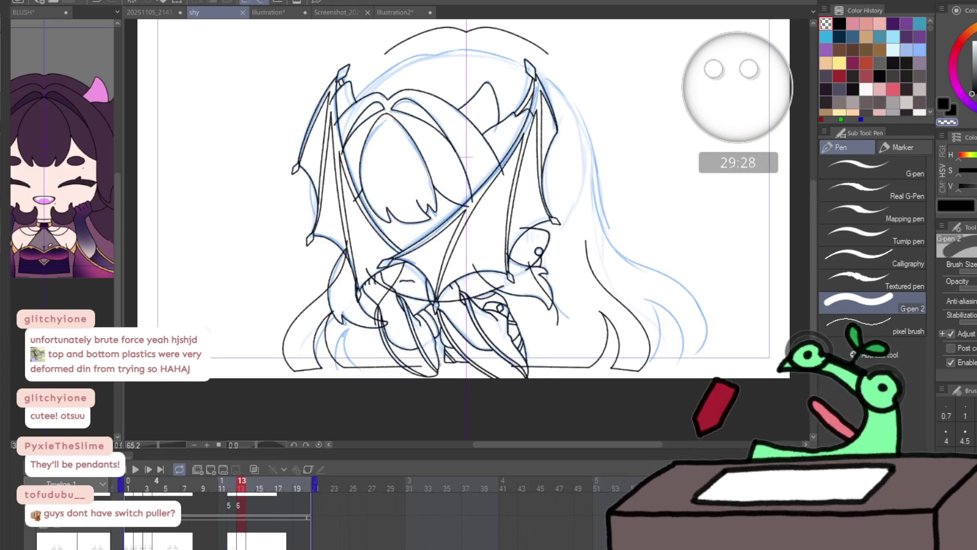
click(219, 543)
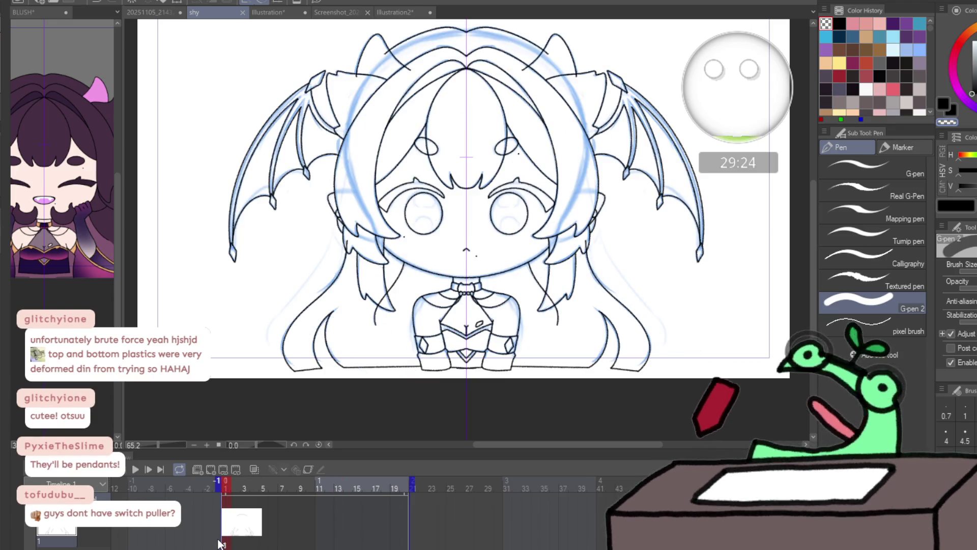
click(234, 543)
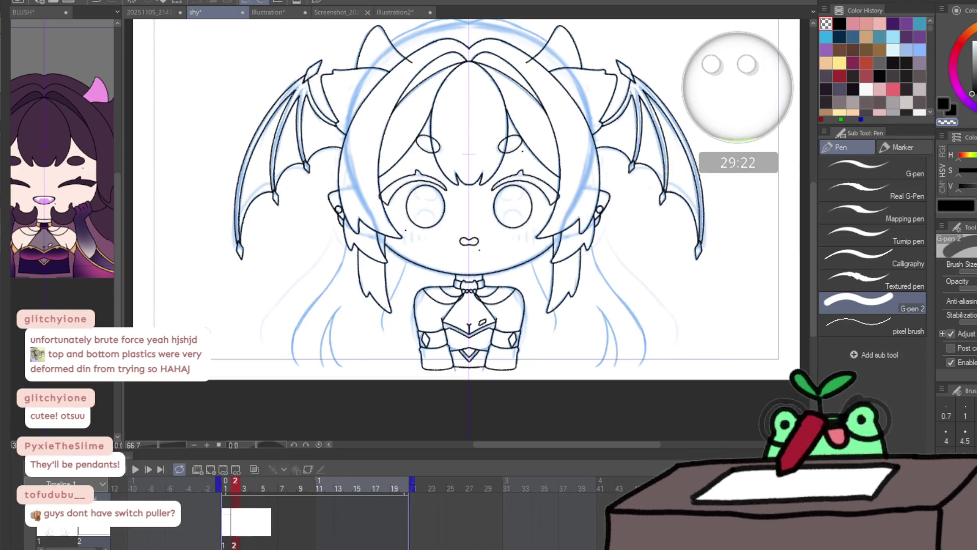
key(p)
scroll(208, 208, up, 2)
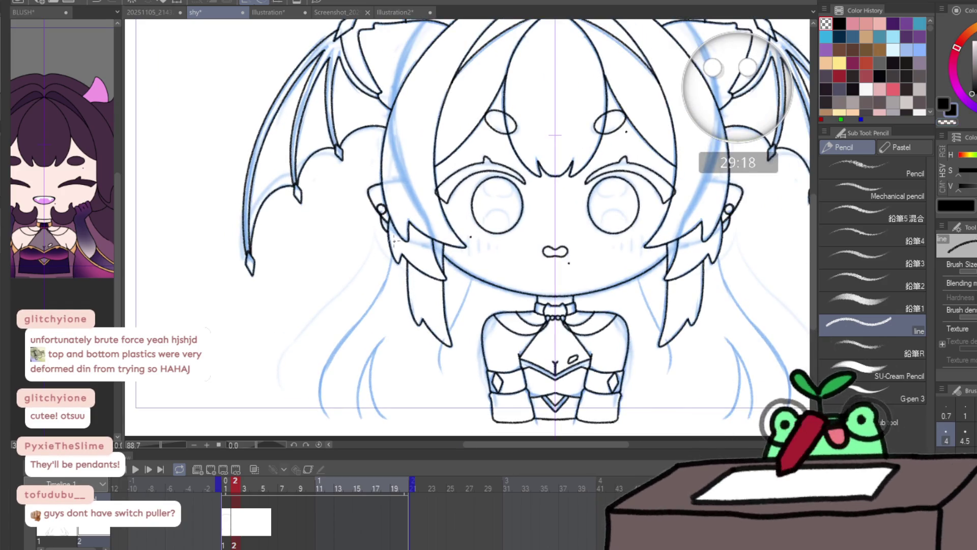
drag(385, 269, 359, 320)
mouse_move(322, 375)
mouse_down()
mouse_move(322, 413)
mouse_move(362, 422)
mouse_move(365, 364)
mouse_move(379, 345)
mouse_up()
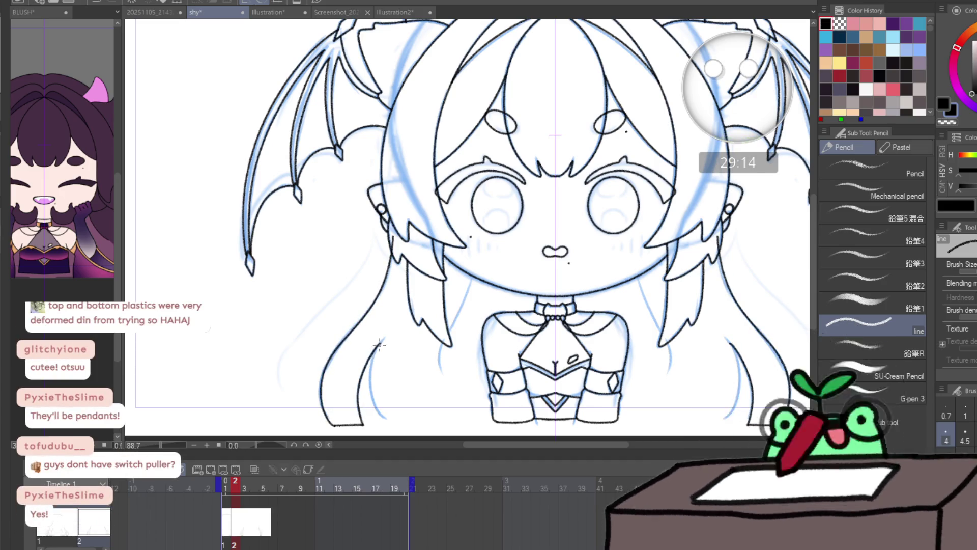
drag(370, 384, 375, 407)
drag(500, 420, 392, 423)
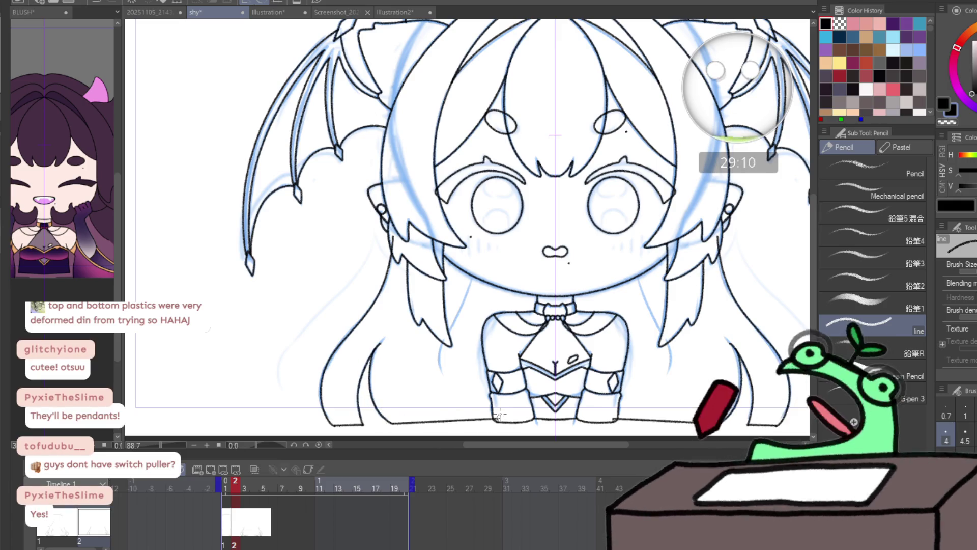
drag(660, 326, 670, 372)
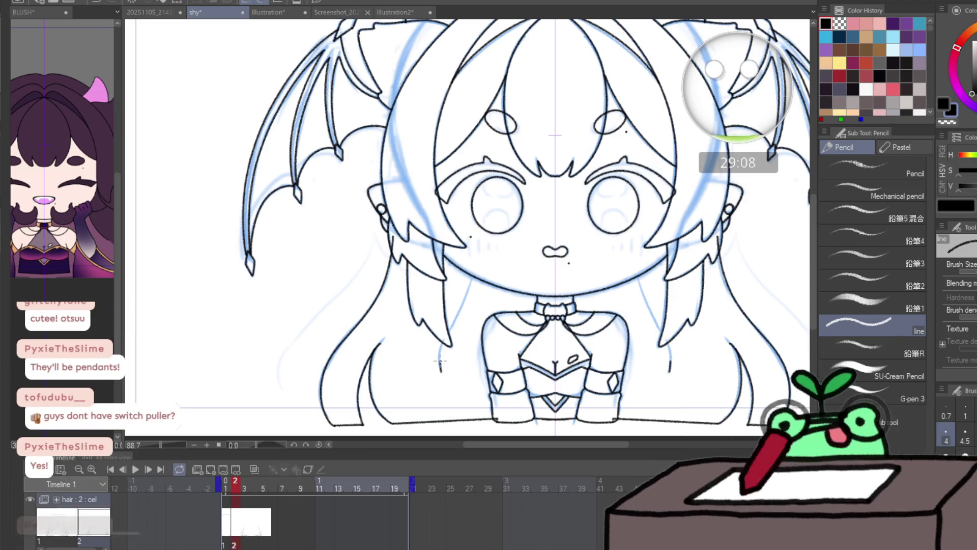
drag(441, 371, 451, 323)
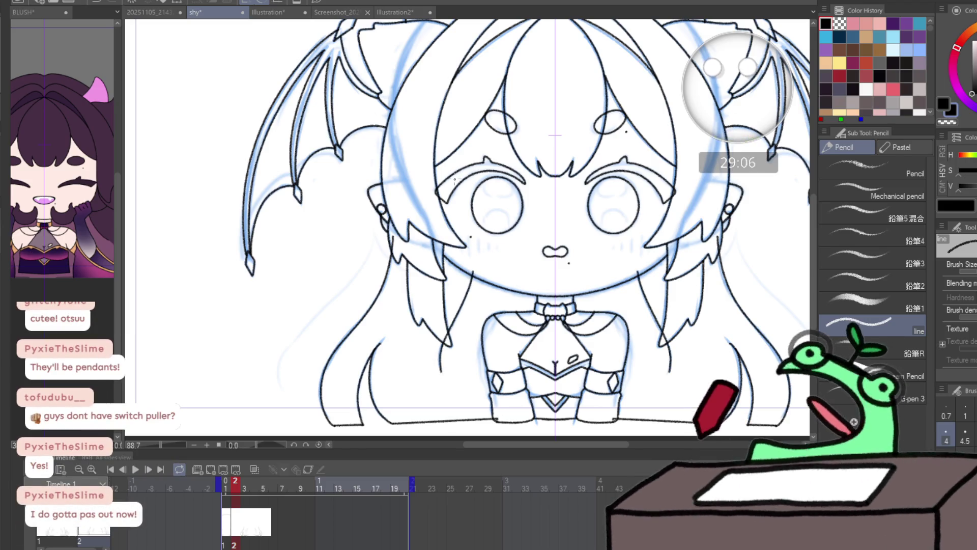
- Lasso frame 2's top hair arcs, nudge them slightly upward, then check the whole figure mirrored
mouse_move(426, 195)
mouse_down()
mouse_move(416, 239)
mouse_move(610, 346)
mouse_up()
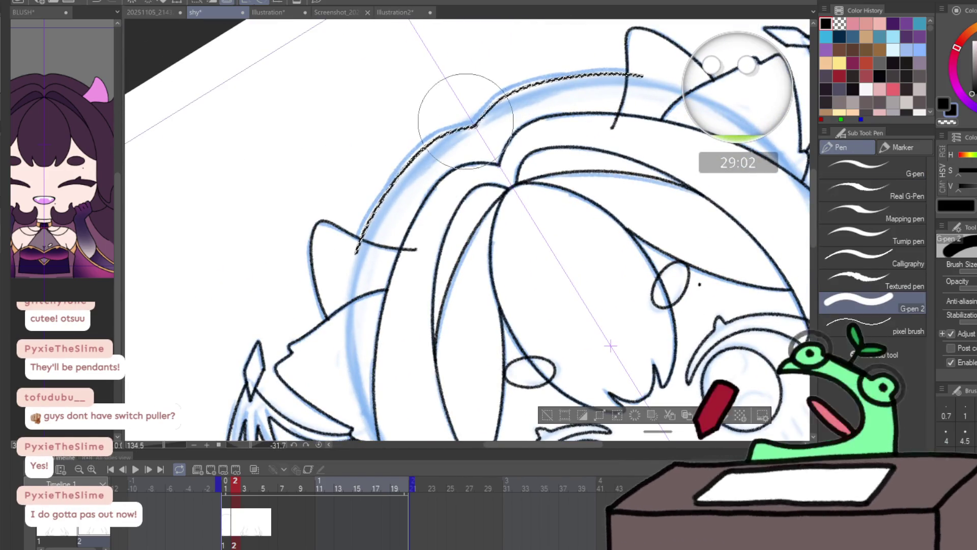
key(@)
key(m)
drag(511, 66, 534, 67)
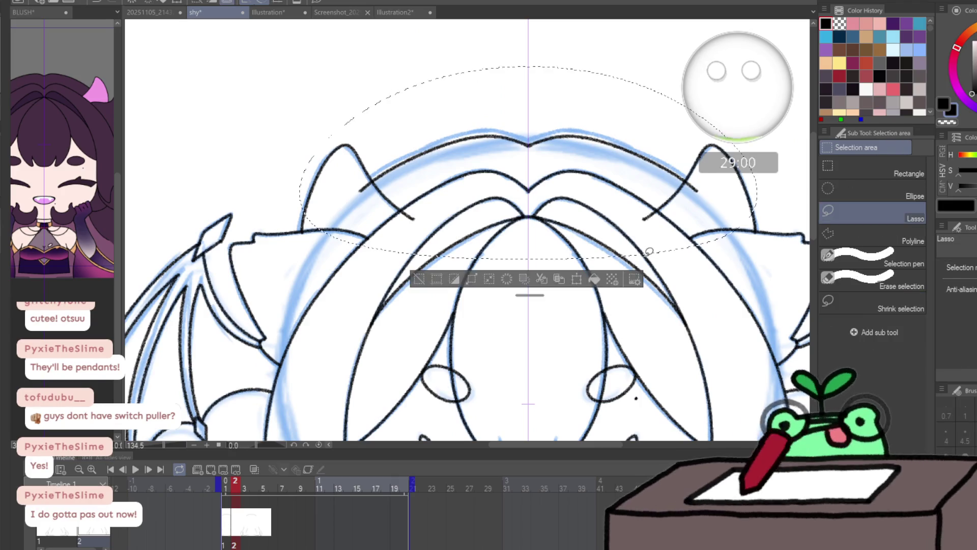
key(ctrl+t)
key(Up)
key(Up)
key(Up)
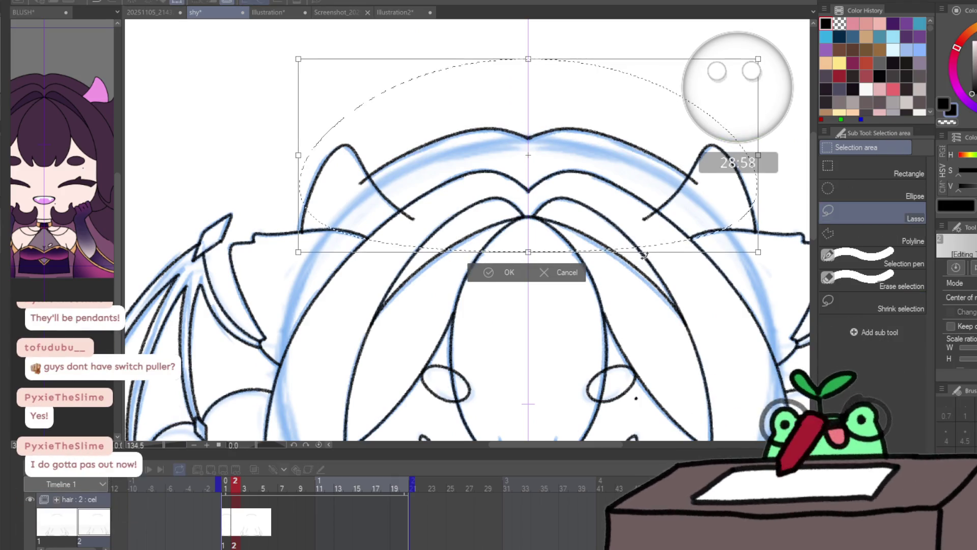
key(Return)
key(ctrl+d)
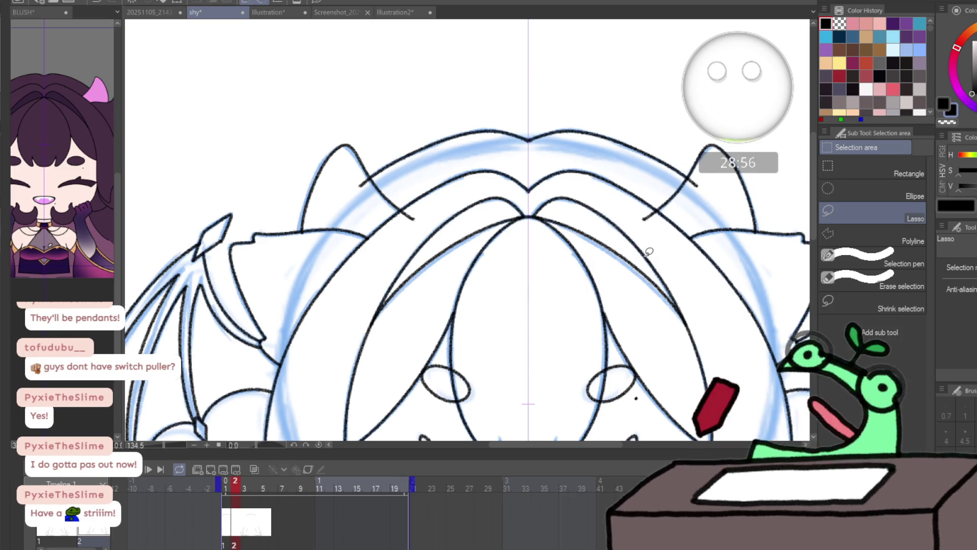
key(ctrl+0)
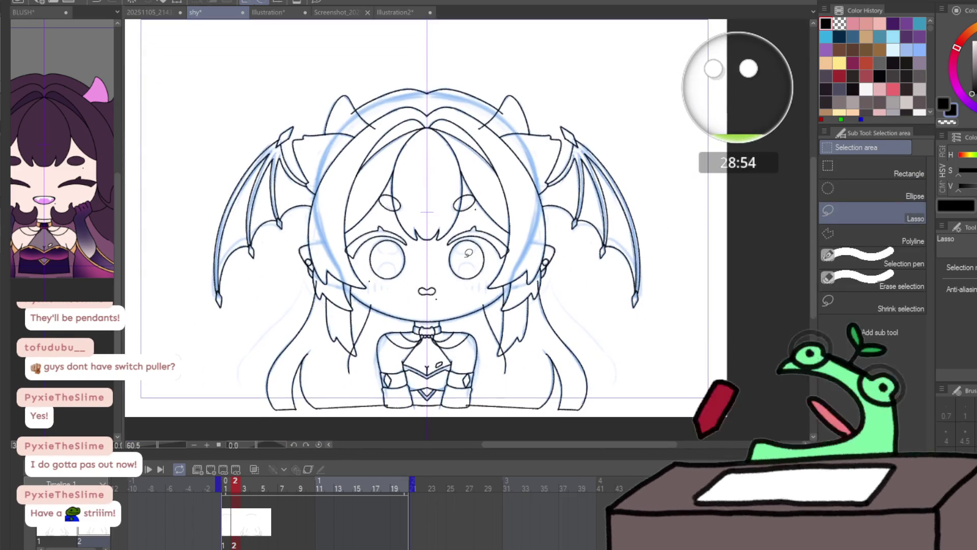
key(h)
key(h)
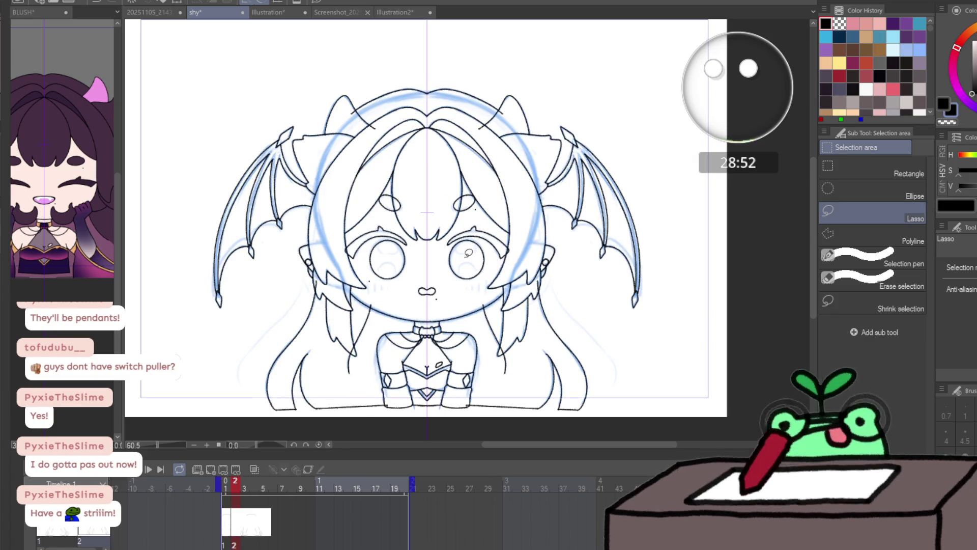
- On frame 3, redraw the lower-left hair curve and add strand lines and the bottom edge line
key(Right)
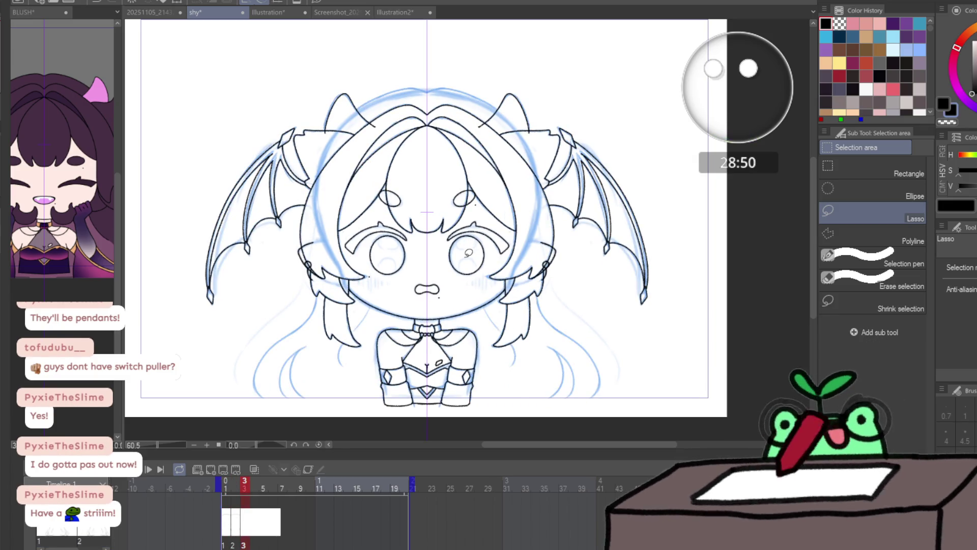
key(/)
mouse_move(255, 397)
mouse_down()
mouse_move(283, 390)
mouse_move(271, 320)
mouse_up()
key(p)
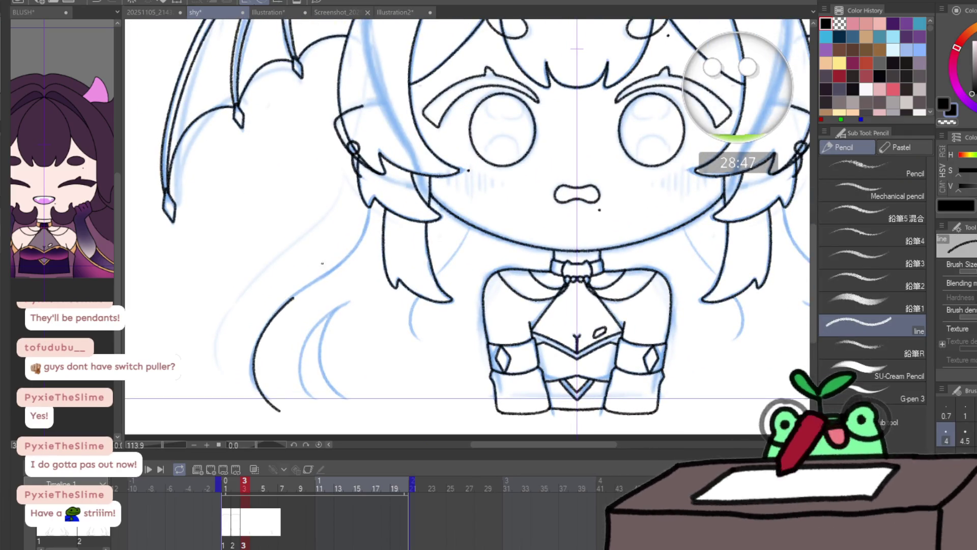
key(ctrl+z)
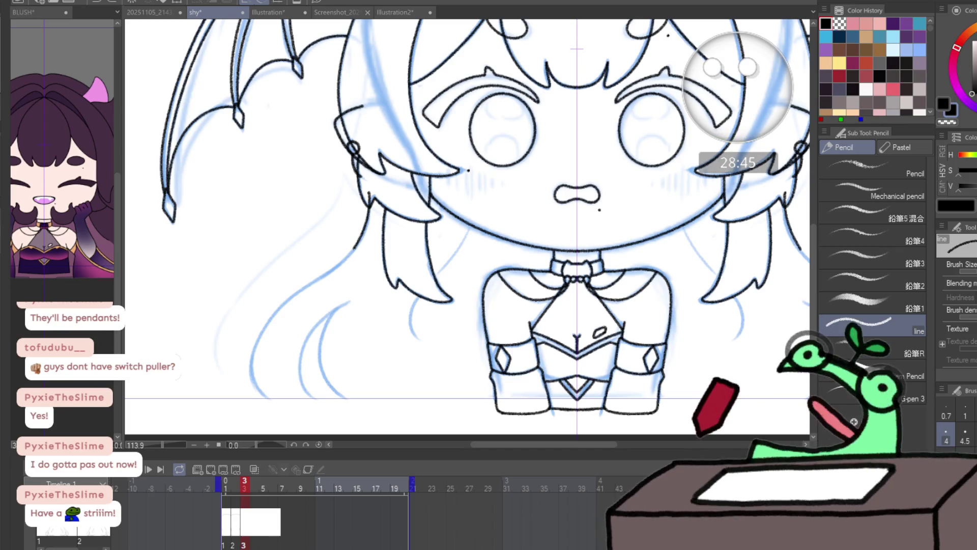
mouse_move(350, 254)
mouse_down()
mouse_move(285, 303)
mouse_move(278, 411)
mouse_move(322, 414)
mouse_up()
drag(346, 305, 322, 330)
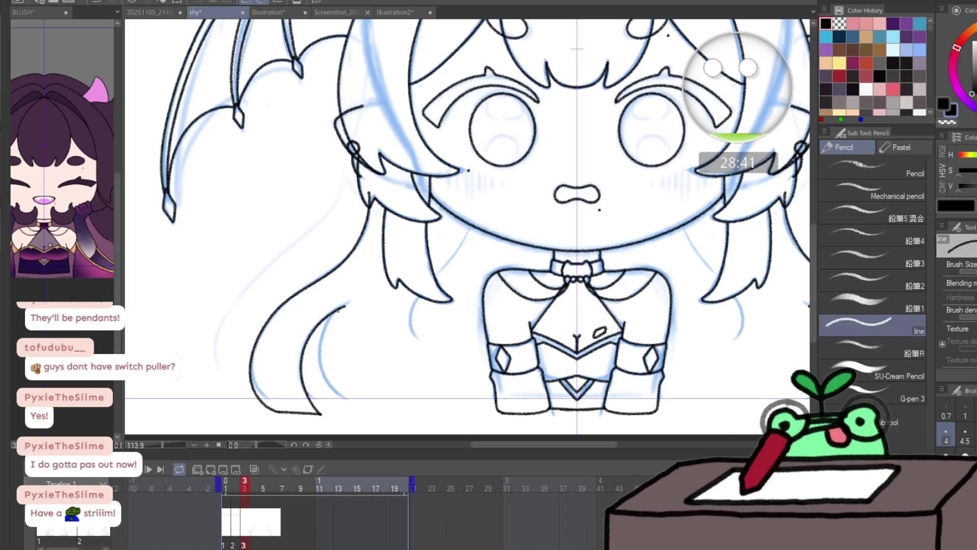
drag(359, 407, 803, 407)
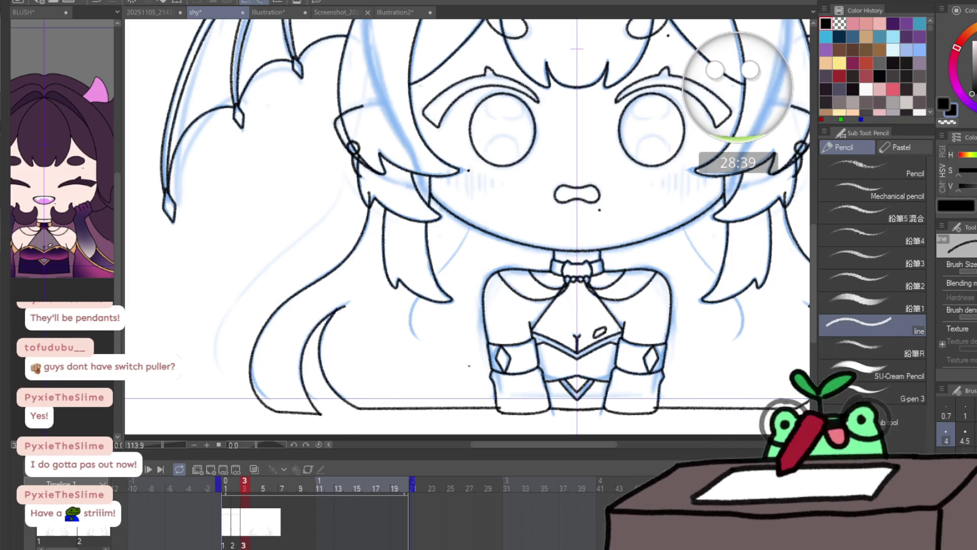
drag(692, 245, 714, 272)
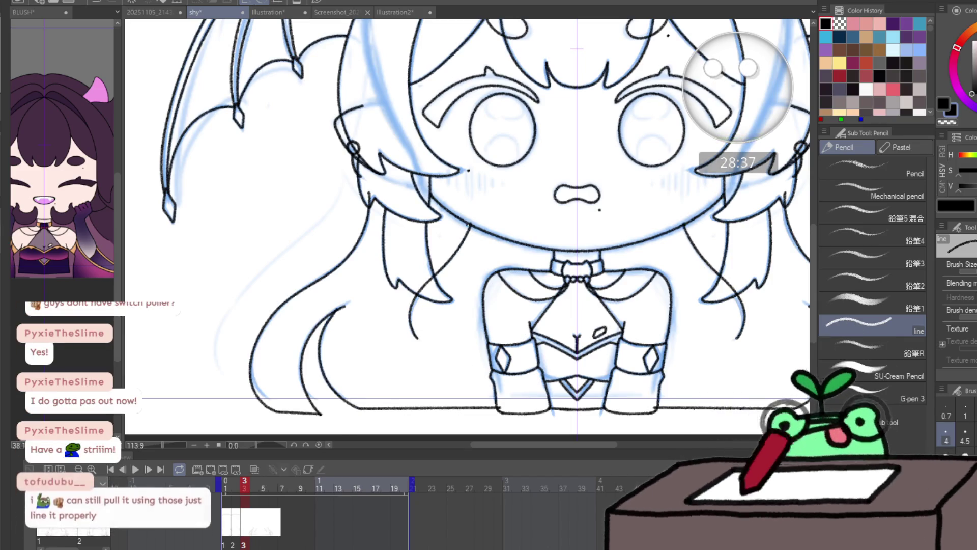
mouse_move(716, 193)
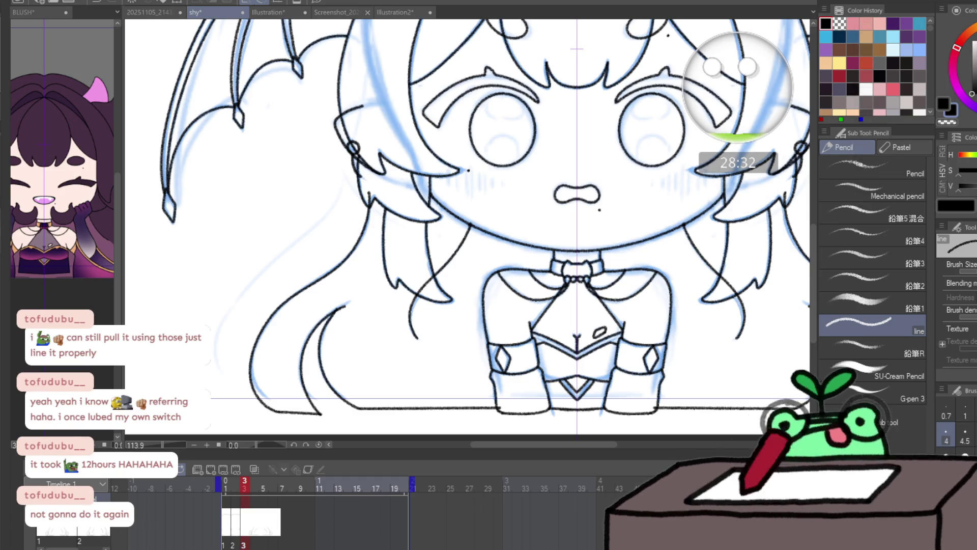
- Extend the top head arc symmetrically, then lasso-select the top arcs of the head
key(ctrl+0)
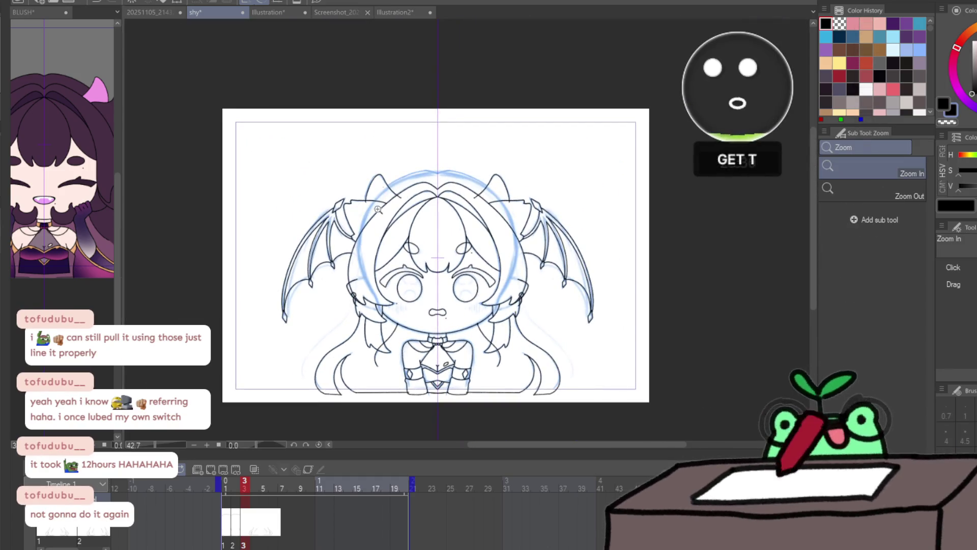
scroll(448, 159, up, 5)
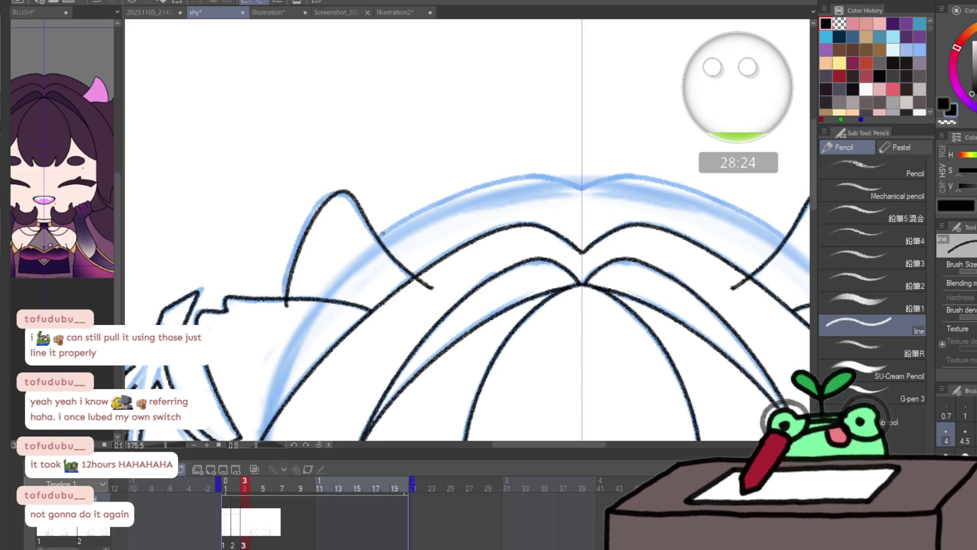
drag(420, 208, 489, 181)
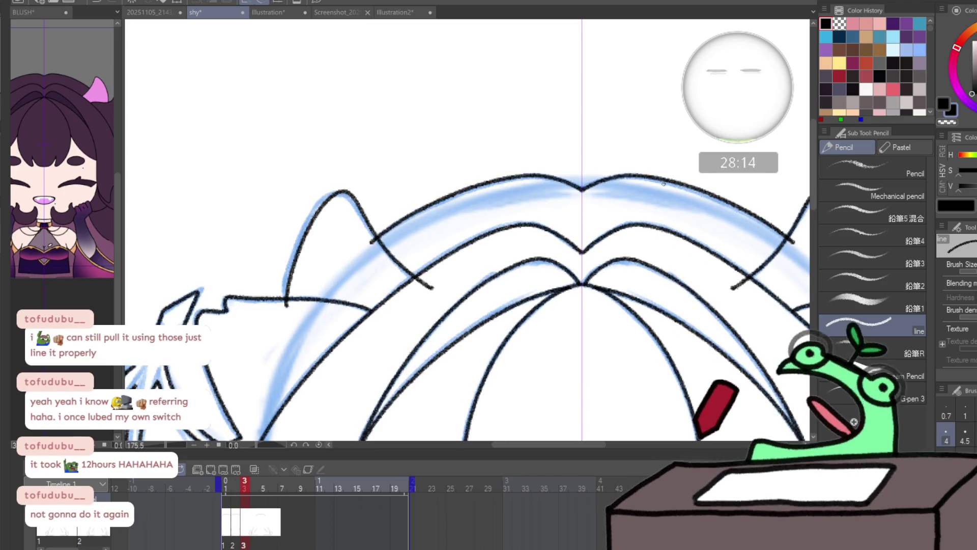
key(m)
mouse_move(656, 254)
mouse_down()
mouse_move(425, 144)
mouse_move(797, 208)
mouse_up()
key(ctrl+t)
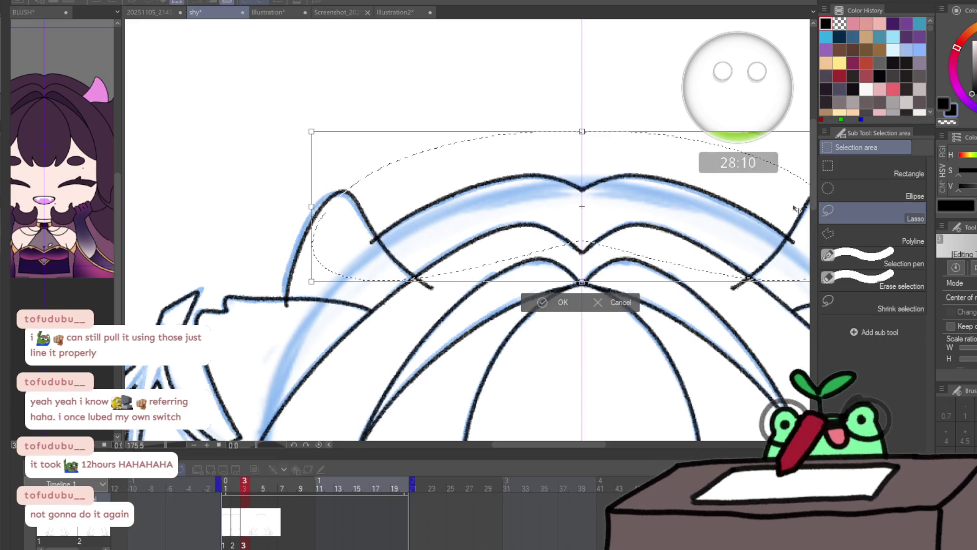
key(Escape)
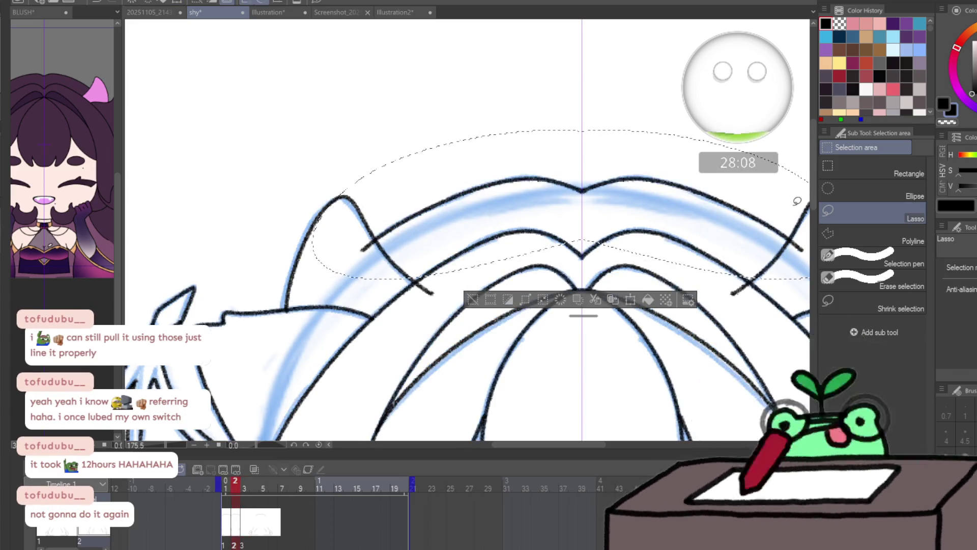
key(ctrl+d)
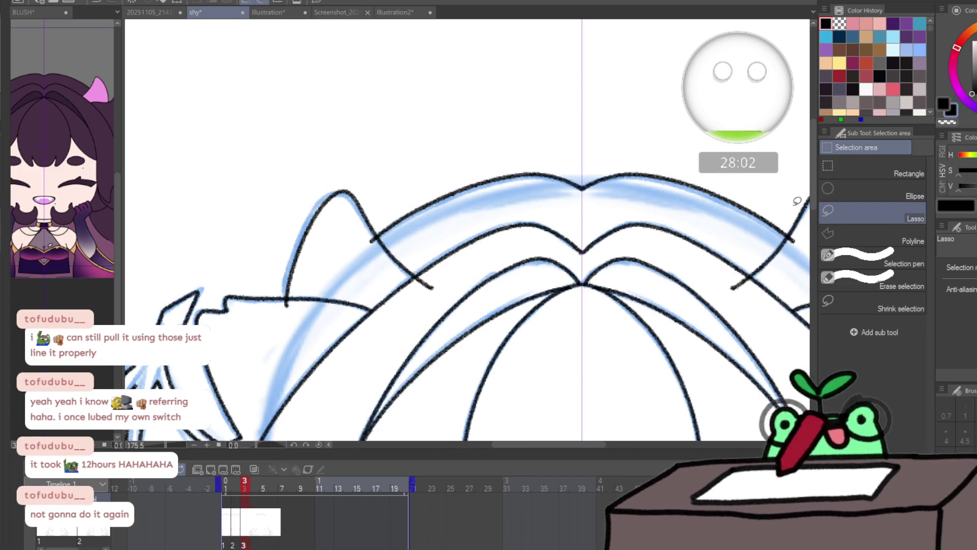
- Paste the top head arc into frame 4 and transform it into place over the sketch
key(Right)
key(ctrl+v)
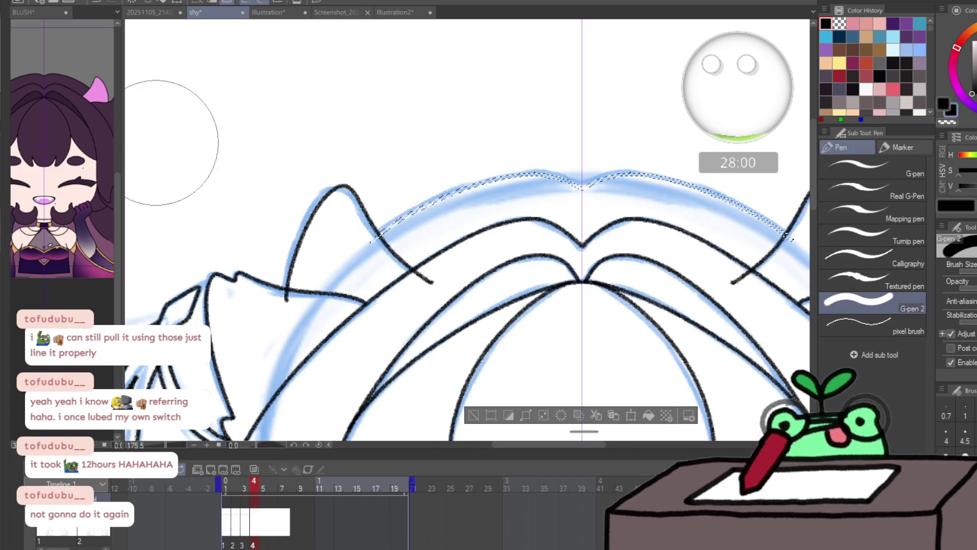
key(p)
key(ctrl+t)
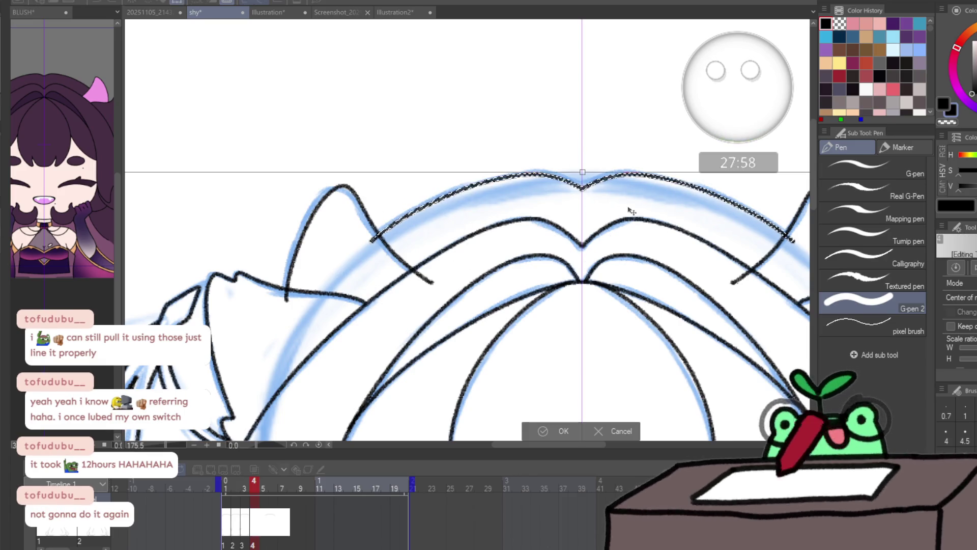
key(Tab)
key(Tab)
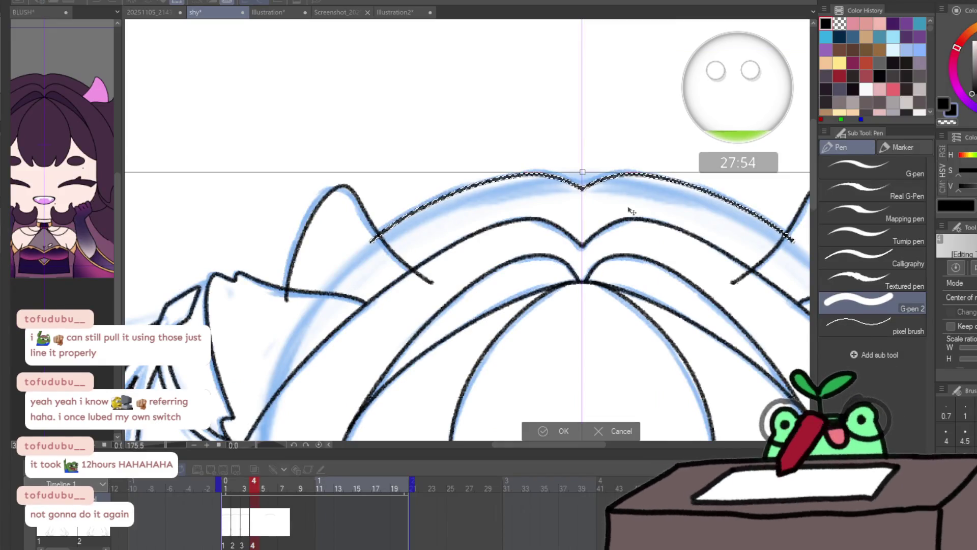
key(Return)
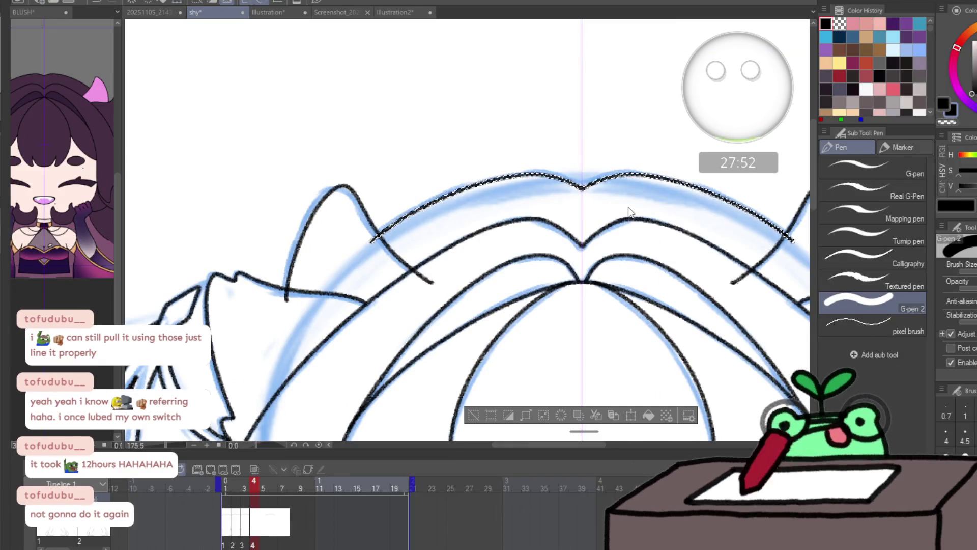
key(ctrl+d)
key(ctrl+t)
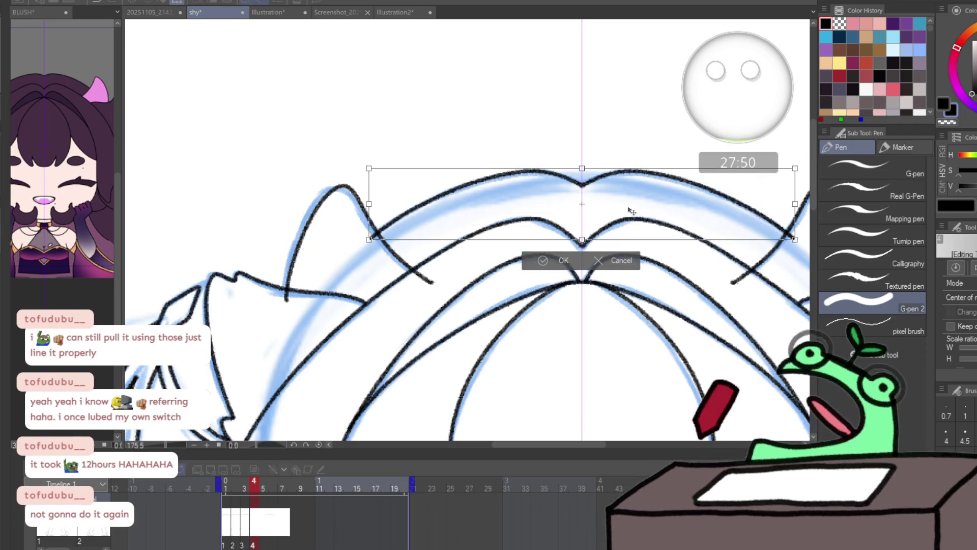
key(Return)
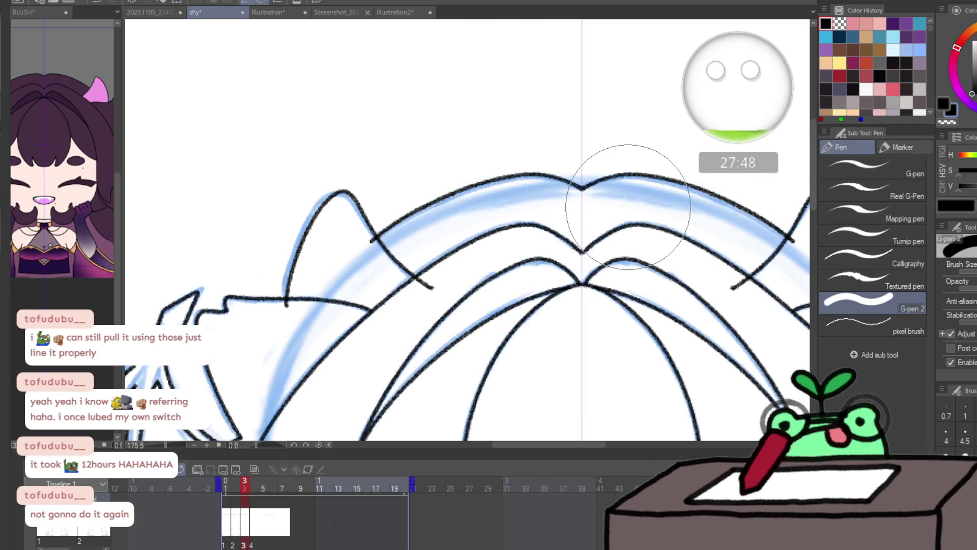
- Trace the outer left hair strand and its bottom curve in black
key(p)
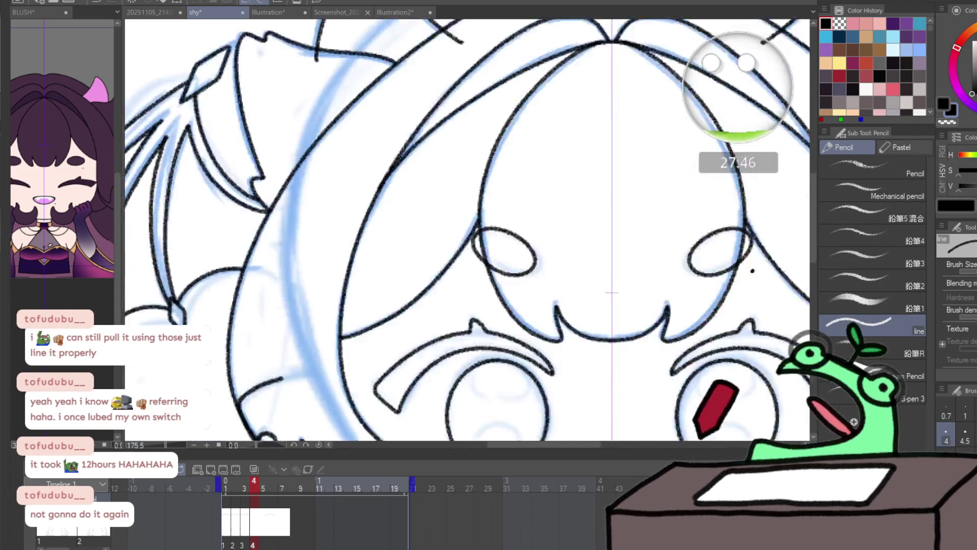
scroll(466, 81, down, 15)
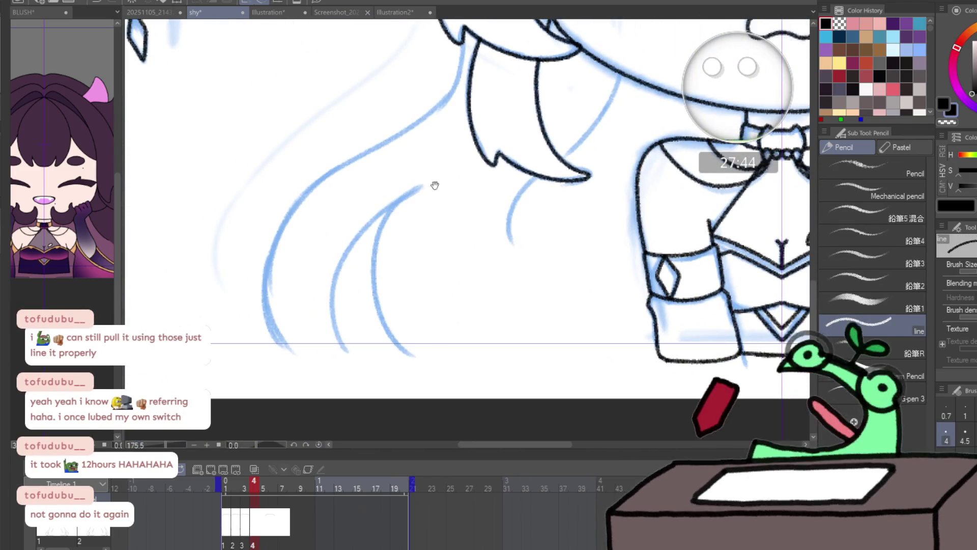
drag(462, 51, 495, 118)
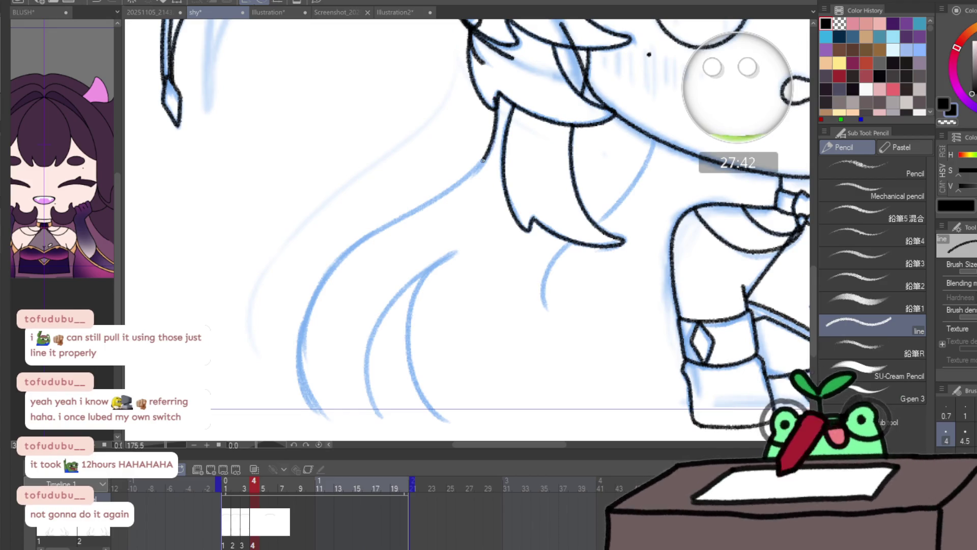
mouse_move(442, 194)
mouse_down()
mouse_move(368, 234)
mouse_move(300, 328)
mouse_up()
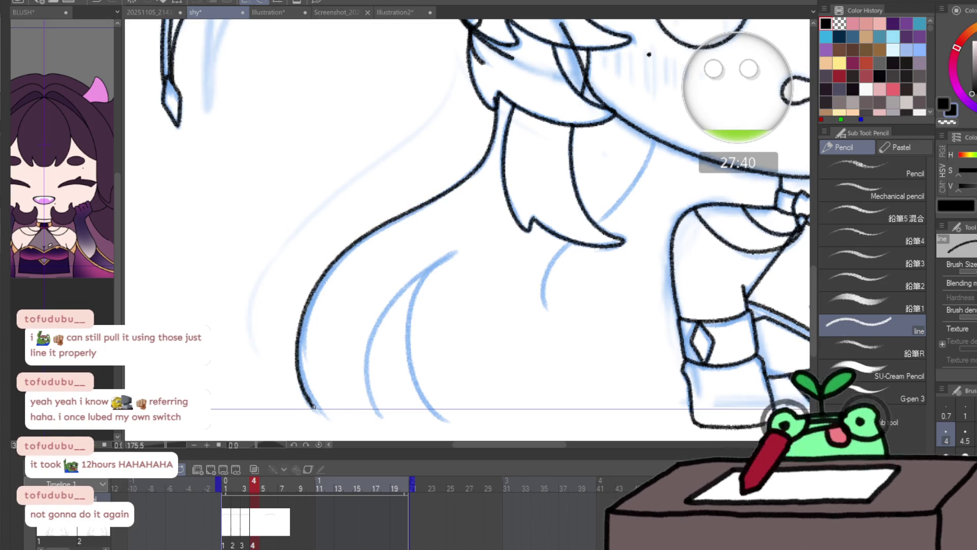
mouse_move(313, 407)
mouse_down()
mouse_move(384, 421)
mouse_move(362, 376)
mouse_move(388, 306)
mouse_up()
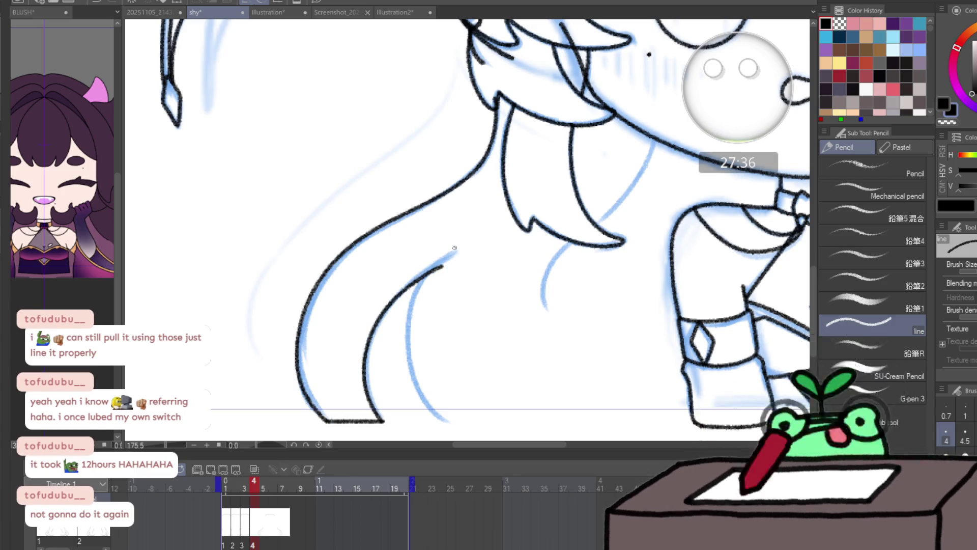
- Redraw the outer strand, then ink the inner hair curve and the curve rising toward the shoulder
key(ctrl+z)
key(ctrl+z)
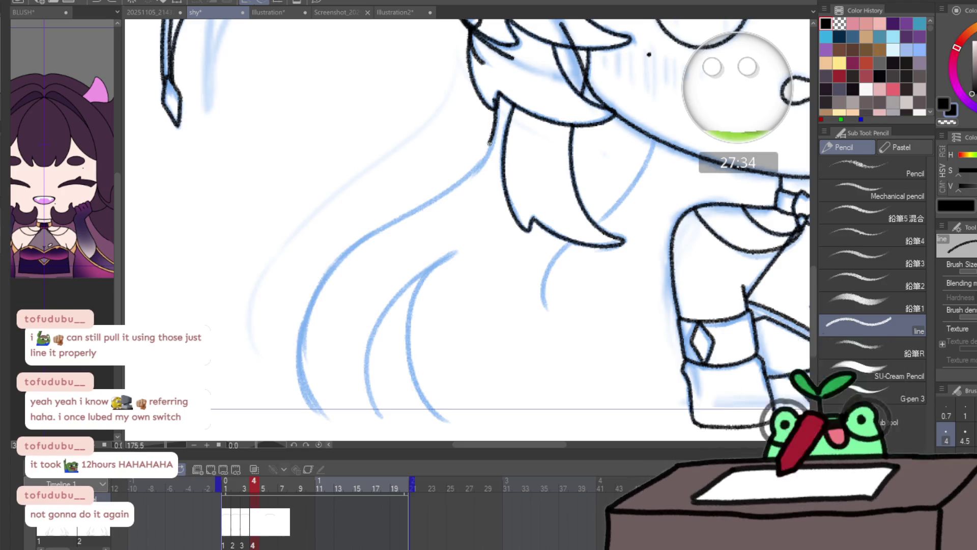
mouse_move(443, 190)
mouse_down()
mouse_move(361, 245)
mouse_move(299, 338)
mouse_move(321, 415)
mouse_move(376, 328)
mouse_move(453, 259)
mouse_up()
drag(418, 289, 420, 398)
key(ctrl+z)
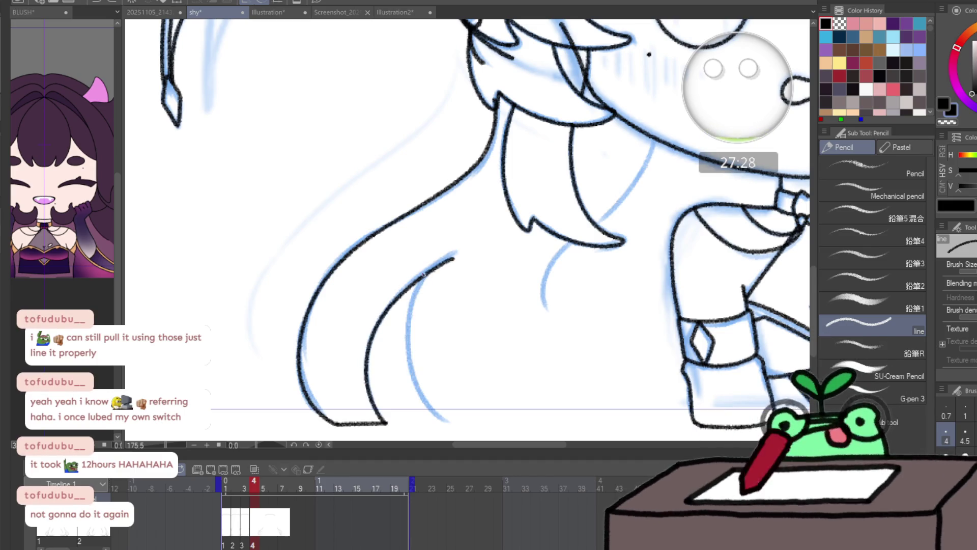
mouse_move(417, 291)
mouse_down()
mouse_move(413, 380)
mouse_move(692, 420)
mouse_up()
mouse_move(542, 304)
mouse_down()
mouse_move(579, 235)
mouse_move(607, 215)
mouse_move(652, 145)
mouse_up()
mouse_move(667, 126)
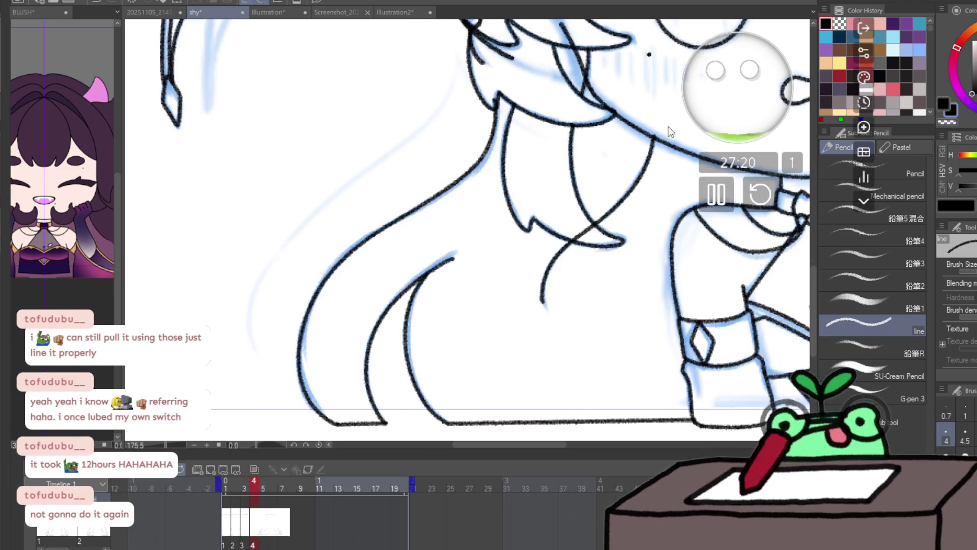
key(ctrl+space)
- On frame 5, ink the hair outline, inner strand with its lower tip, and curve toward the shoulder
scroll(481, 328, down, 5)
scroll(482, 328, up, 3)
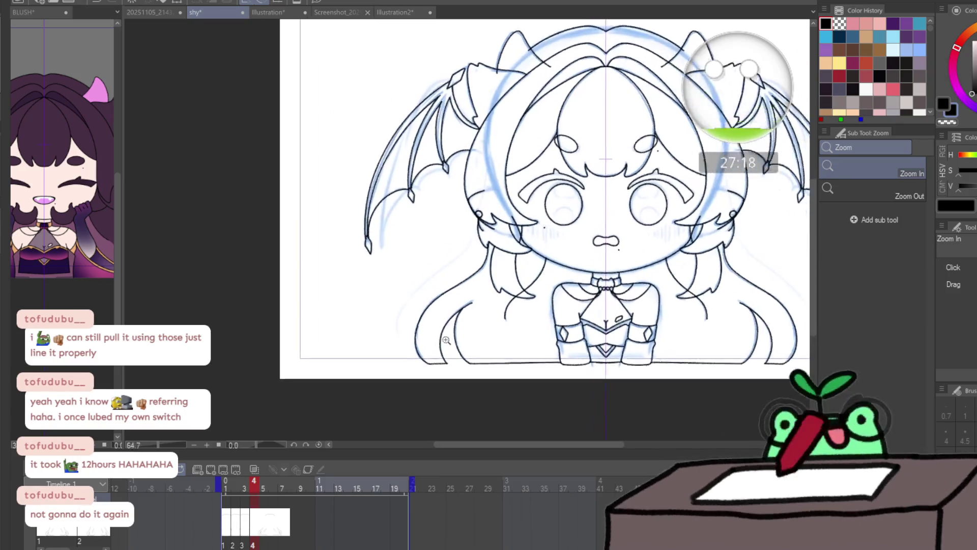
click(262, 491)
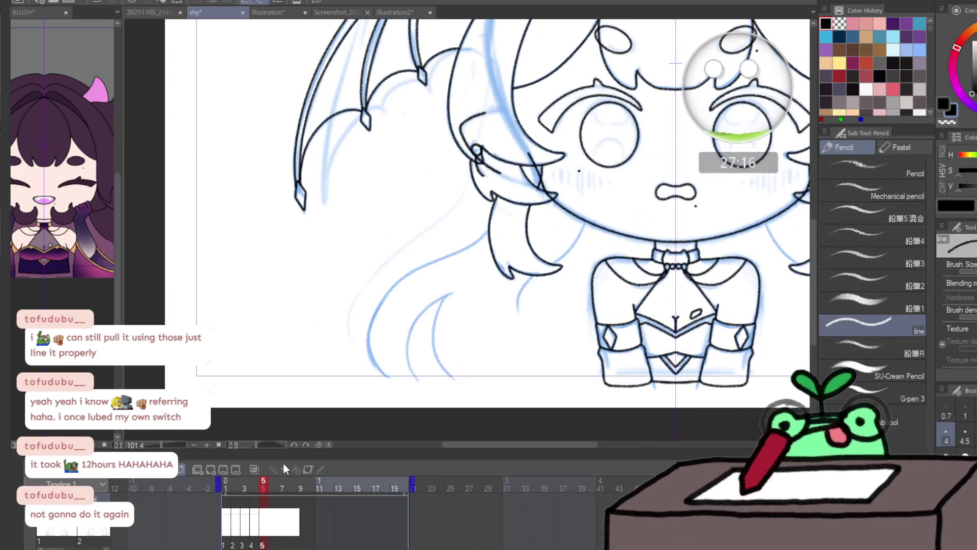
scroll(396, 334, up, 2)
mouse_move(376, 382)
mouse_down()
mouse_move(393, 405)
mouse_move(361, 341)
mouse_move(398, 265)
mouse_up()
key(ctrl+z)
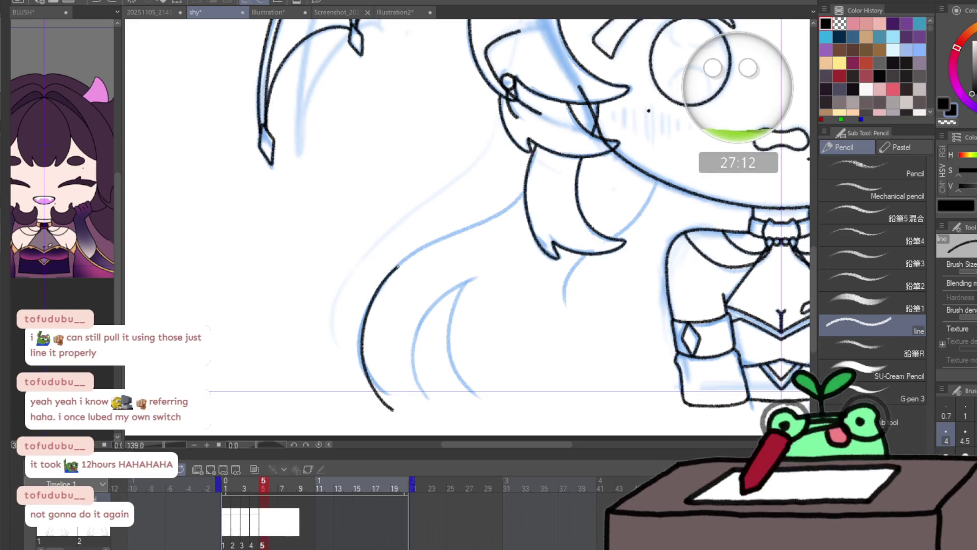
drag(461, 230, 541, 173)
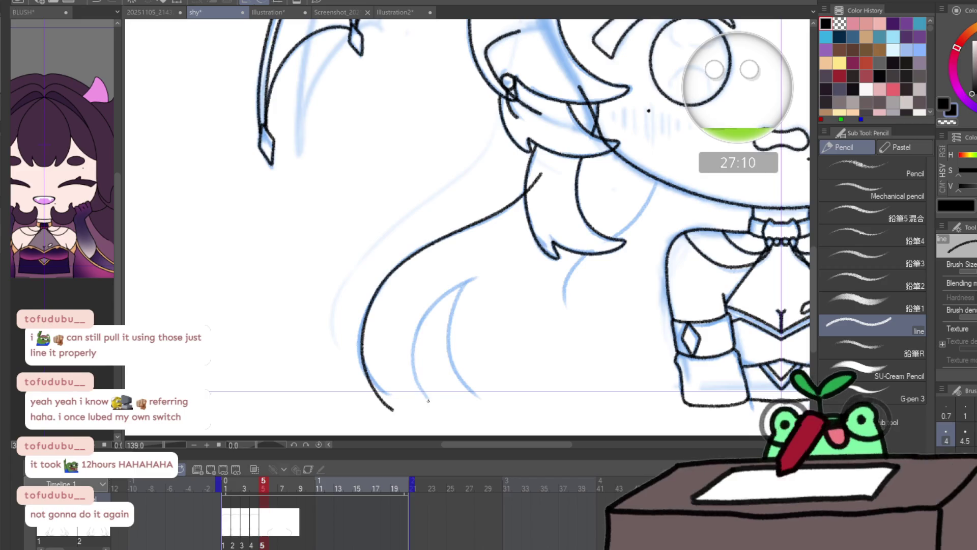
drag(412, 352, 473, 279)
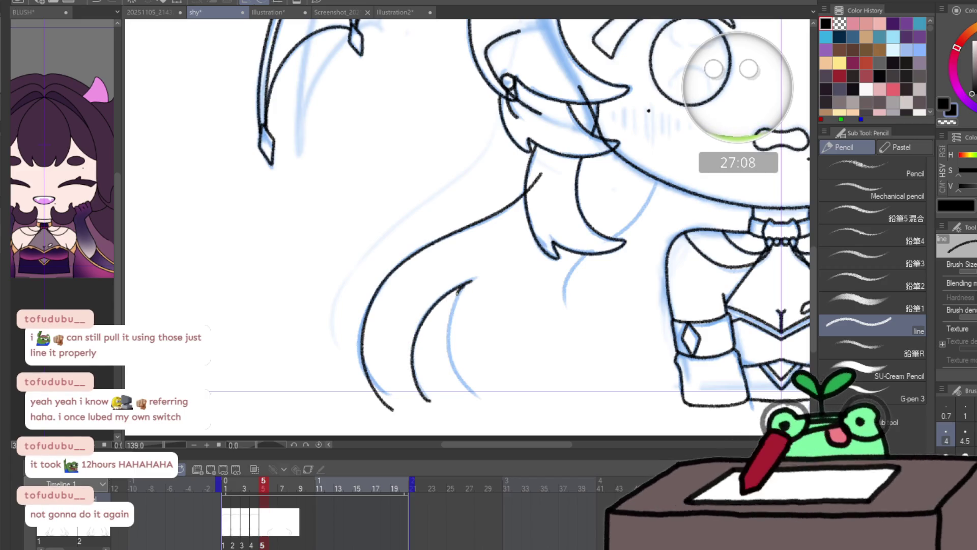
drag(475, 393, 707, 393)
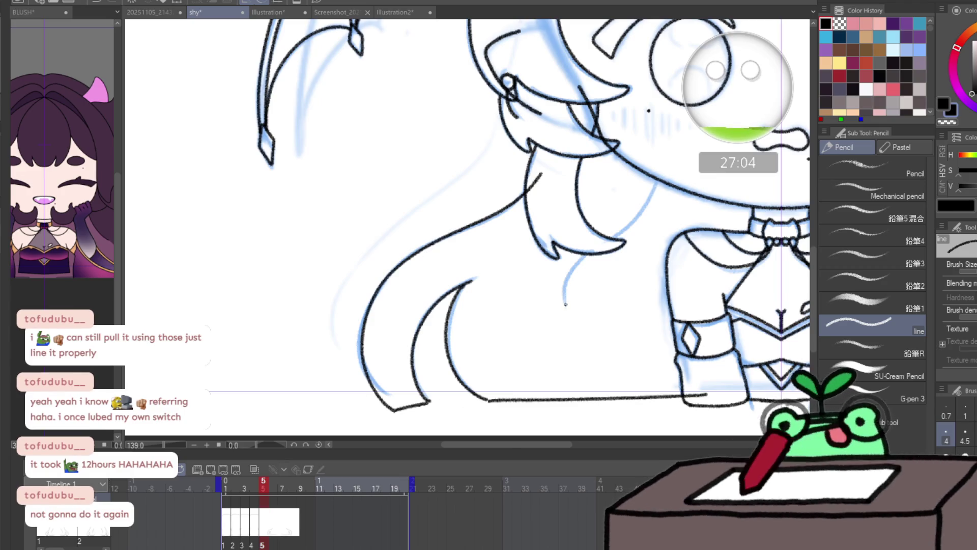
mouse_move(566, 304)
mouse_down()
mouse_move(572, 275)
mouse_move(665, 167)
mouse_up()
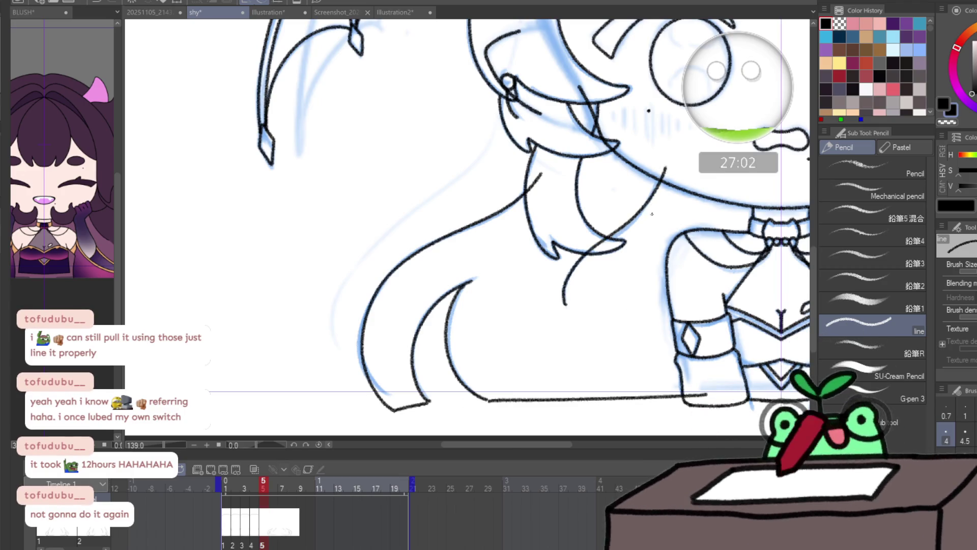
drag(652, 214, 443, 310)
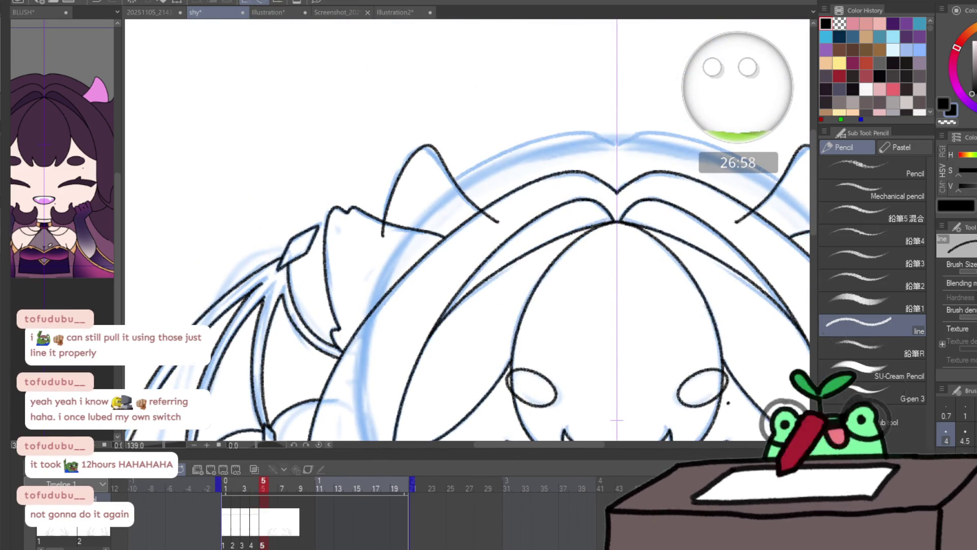
- On frame 6, ink the outer hair strand and the hair curve near the body
click(782, 187)
key(p)
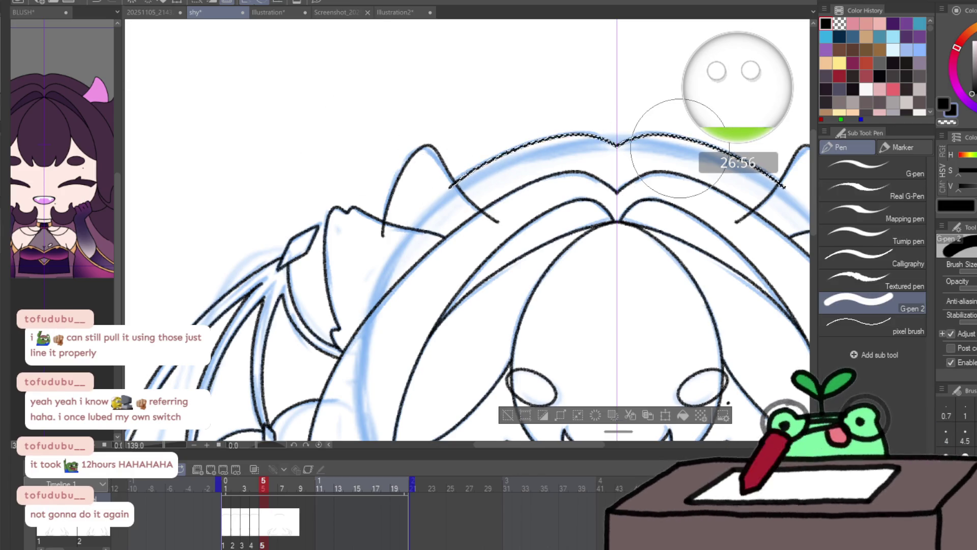
click(270, 495)
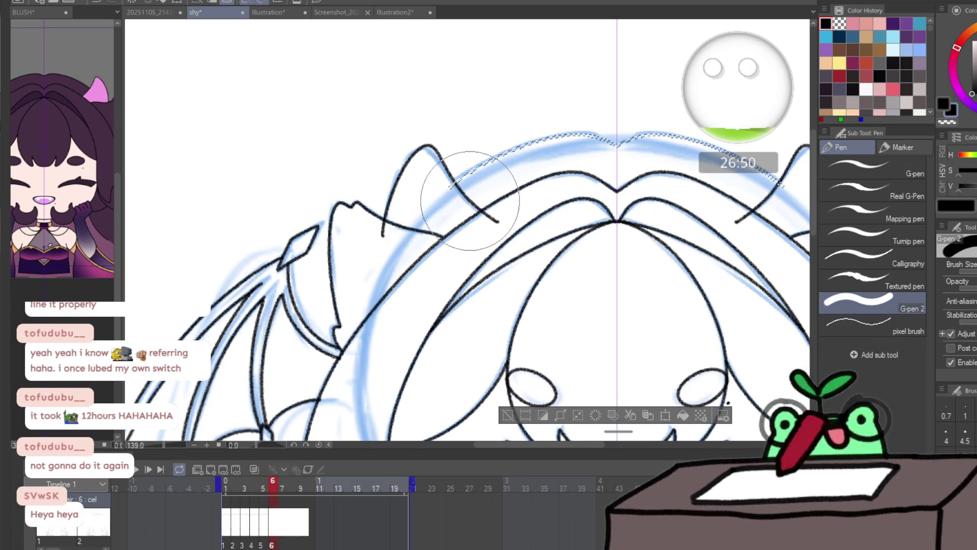
key(p)
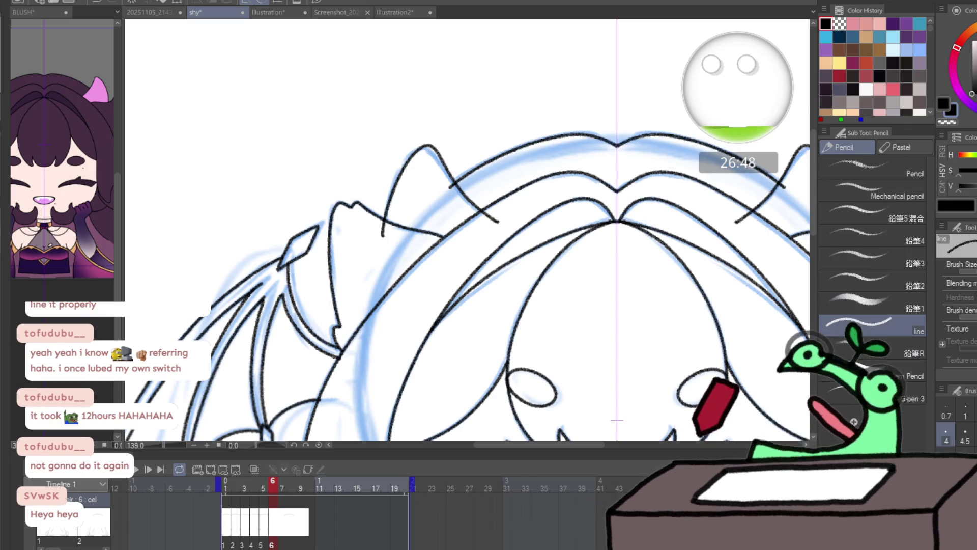
scroll(853, 421, down, 3)
scroll(595, 66, up, 3)
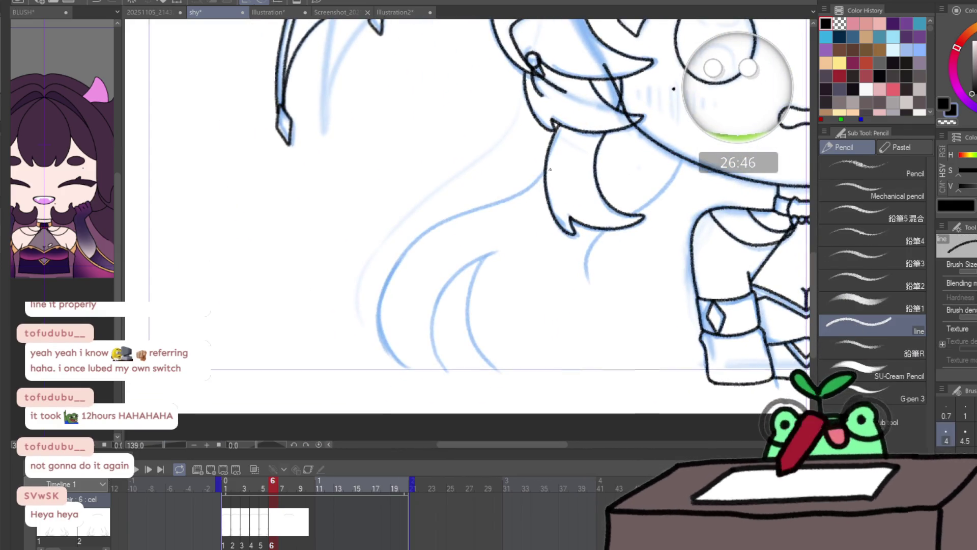
mouse_move(522, 193)
mouse_down()
mouse_move(448, 219)
mouse_move(383, 285)
mouse_move(392, 361)
mouse_move(424, 377)
mouse_move(453, 375)
mouse_move(432, 305)
mouse_move(476, 262)
mouse_move(466, 336)
mouse_move(519, 383)
mouse_move(710, 379)
mouse_up()
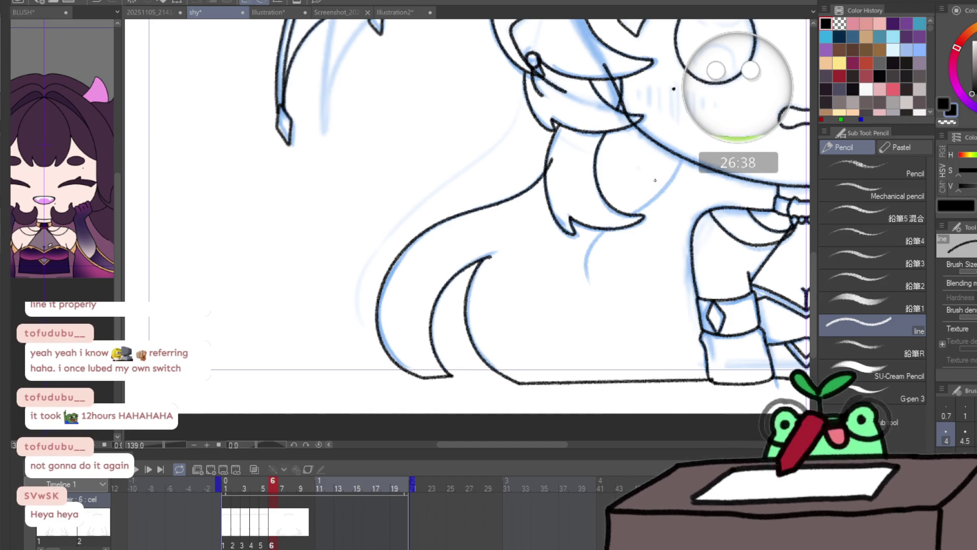
mouse_move(685, 148)
mouse_down()
mouse_move(655, 196)
mouse_move(605, 229)
mouse_up()
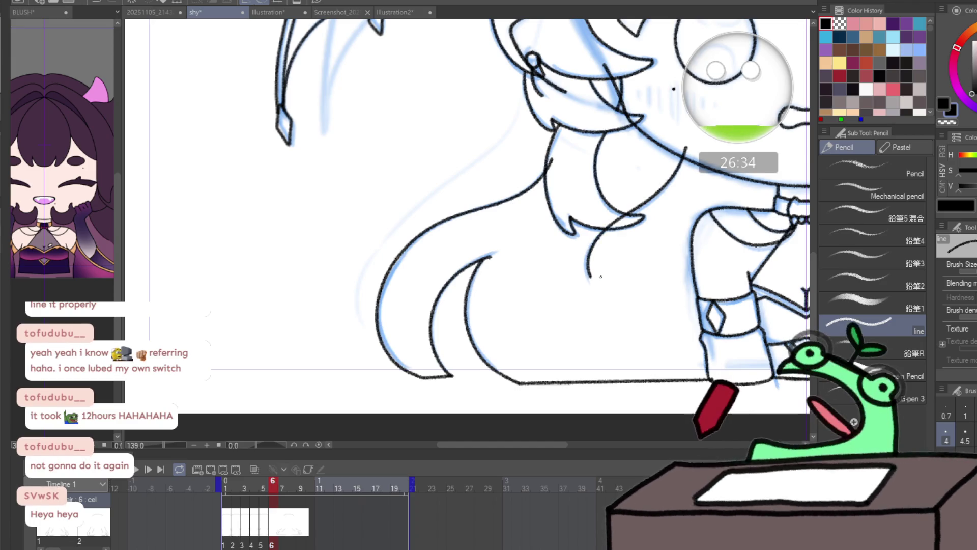
- Move to frame 7 with onion skin shown and ink the hair strand, redrawing it
key(comma)
key(period)
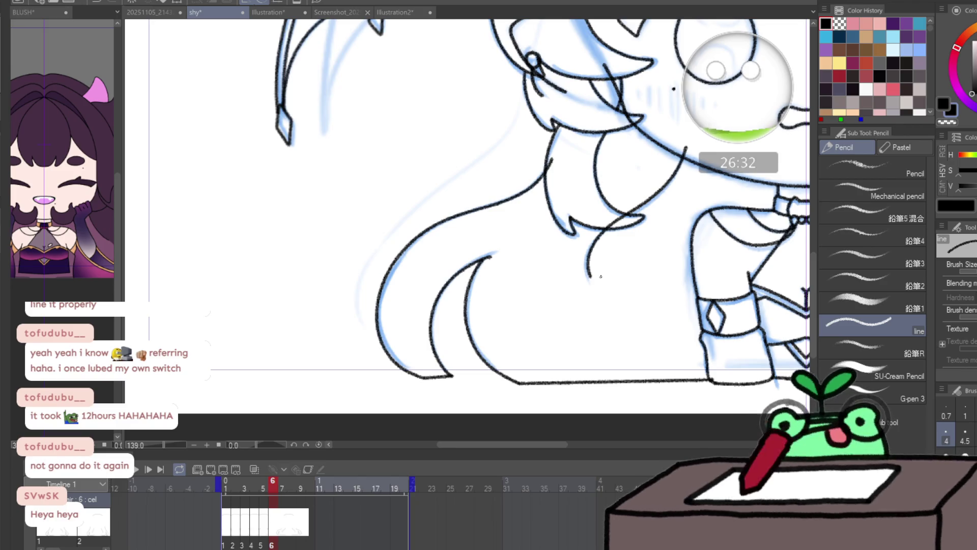
key(period)
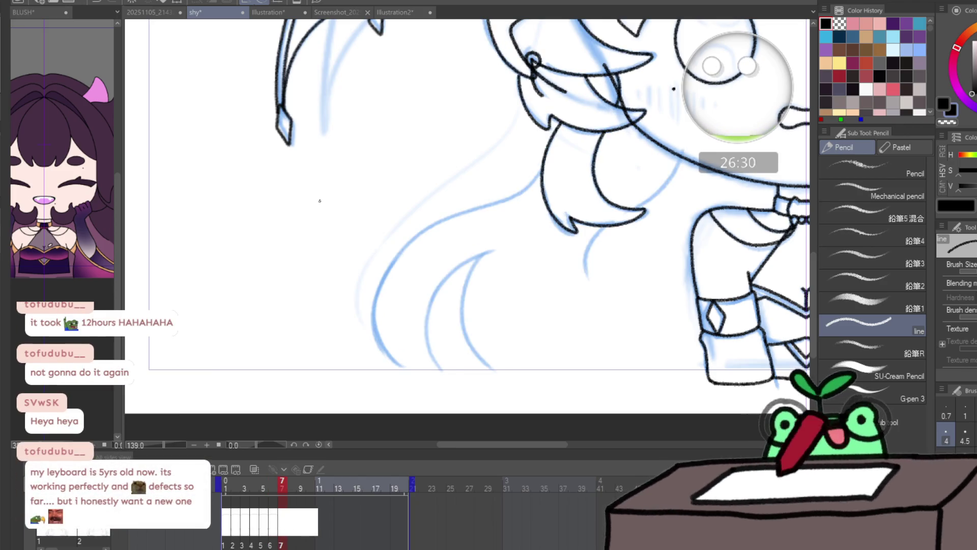
click(254, 468)
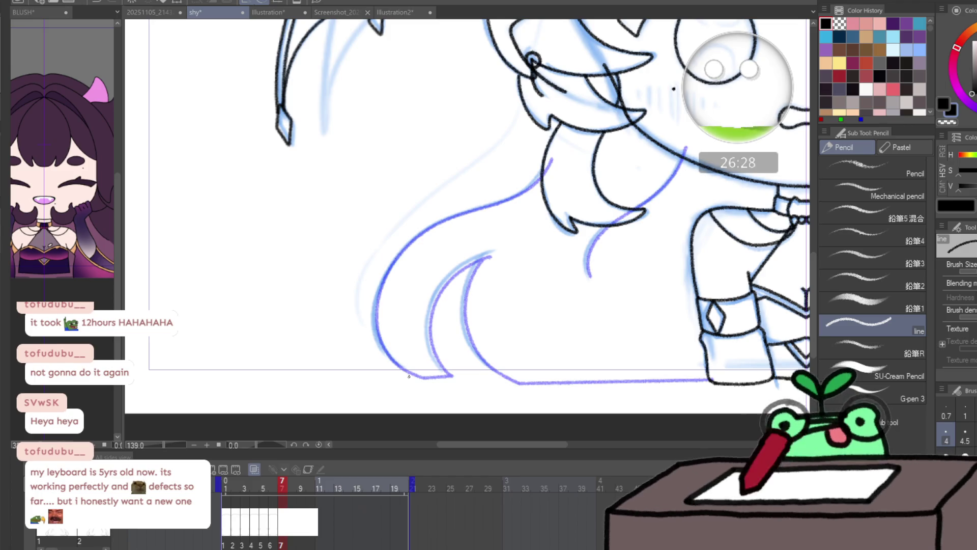
mouse_move(409, 377)
mouse_down()
mouse_move(385, 354)
mouse_move(379, 287)
mouse_move(420, 237)
mouse_move(455, 214)
mouse_up()
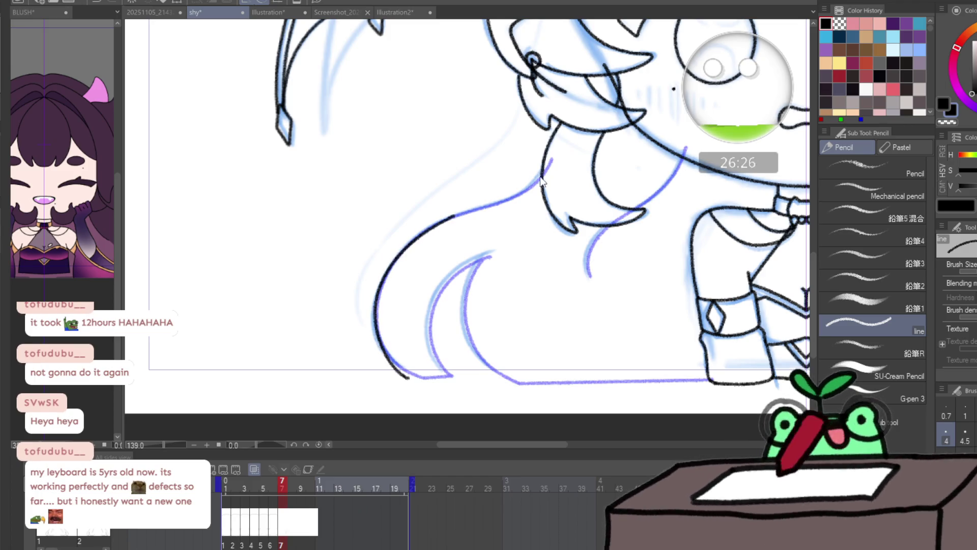
key(ctrl+z)
mouse_move(551, 163)
mouse_down()
mouse_move(521, 195)
mouse_move(419, 234)
mouse_move(378, 295)
mouse_move(381, 353)
mouse_move(396, 371)
mouse_up()
key(ctrl+z)
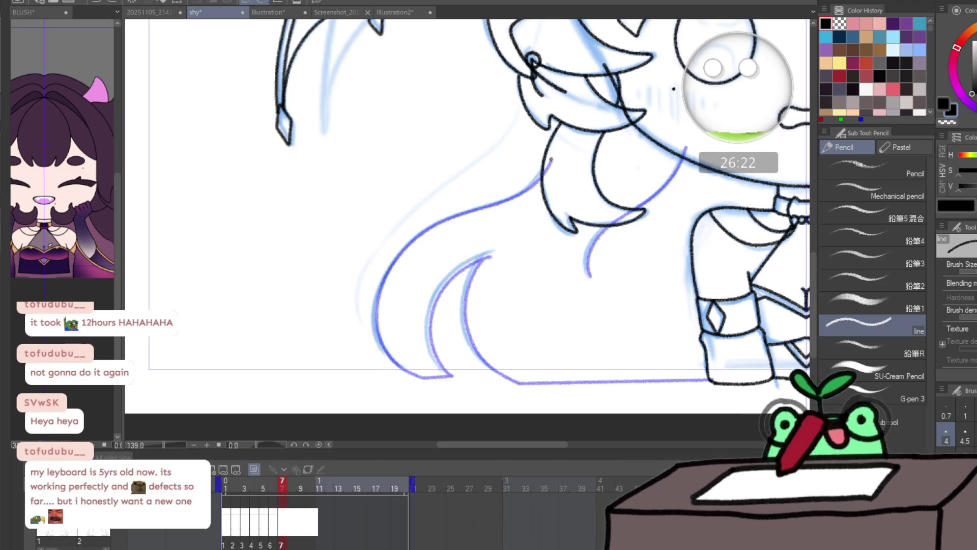
mouse_move(550, 162)
mouse_down()
mouse_move(500, 199)
mouse_move(415, 235)
mouse_move(374, 320)
mouse_move(402, 376)
mouse_move(542, 191)
mouse_move(420, 232)
mouse_move(377, 295)
mouse_move(382, 355)
mouse_move(410, 381)
mouse_move(447, 378)
mouse_move(427, 318)
mouse_move(459, 265)
mouse_move(487, 251)
mouse_move(463, 328)
mouse_move(503, 376)
mouse_up()
key(ctrl+z)
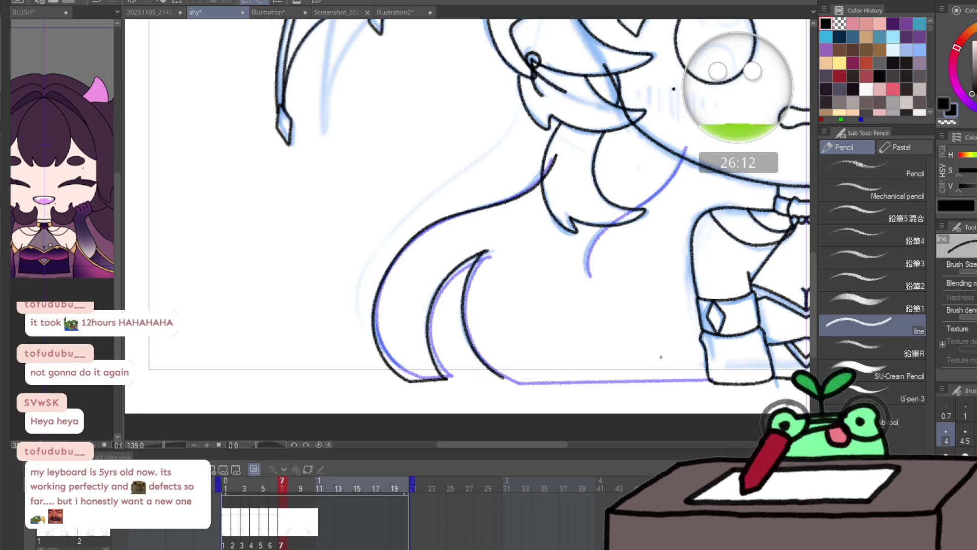
shift+click(714, 376)
- Ink frame 7's inner hair curve extending up toward the shoulder
mouse_move(589, 277)
mouse_down()
mouse_move(603, 227)
mouse_move(647, 201)
mouse_move(687, 145)
mouse_up()
drag(662, 102, 593, 188)
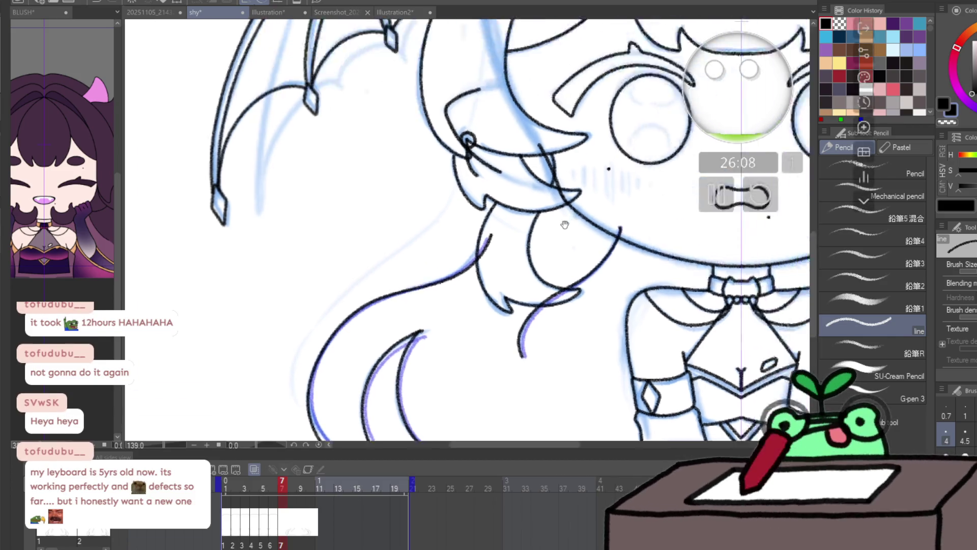
drag(600, 45, 385, 406)
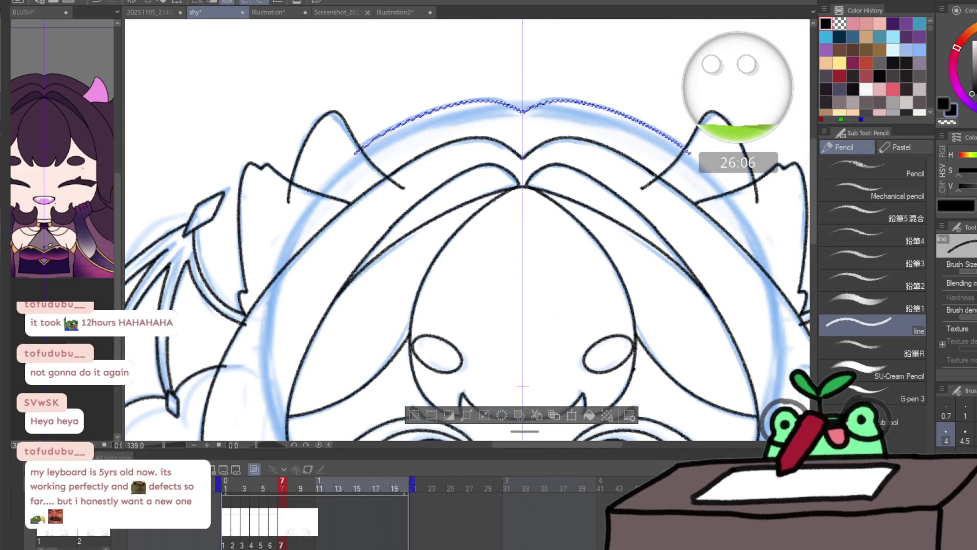
key(p)
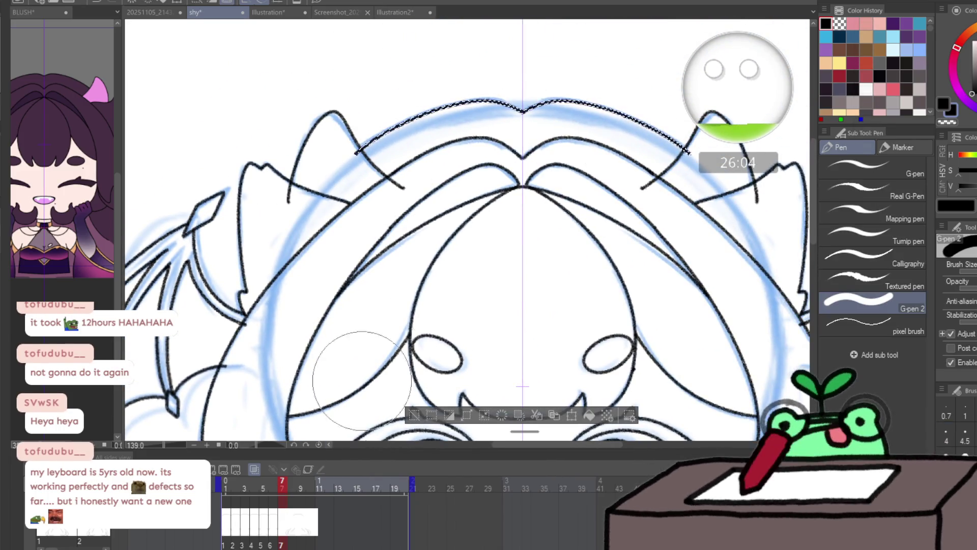
drag(355, 380, 409, 115)
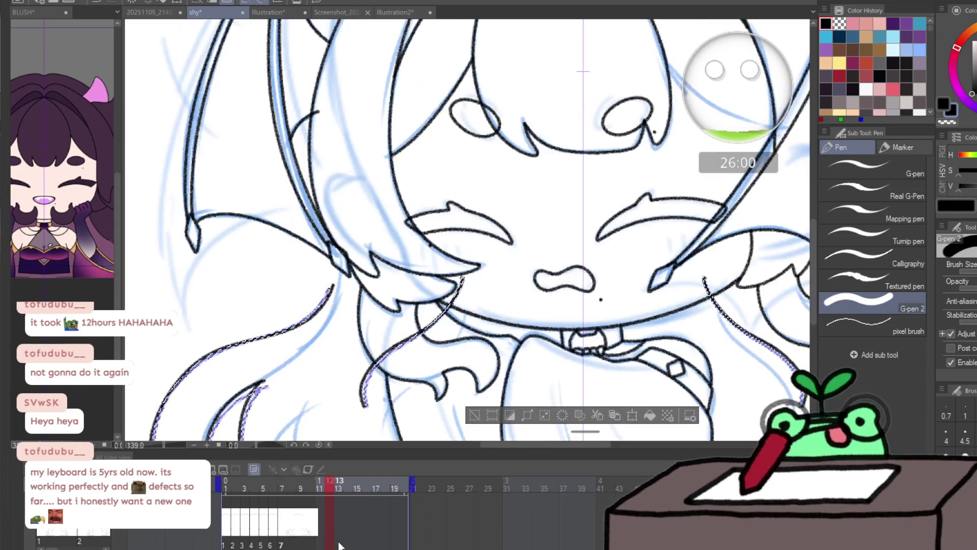
- Add a new blank cel at frame 12 with the Pencil line brush and onion skin turned off
click(330, 485)
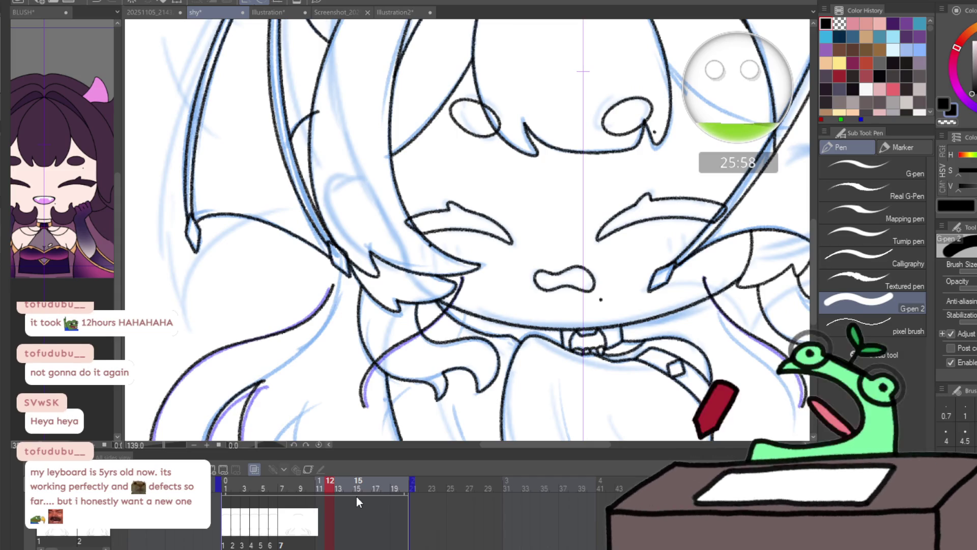
key(ctrl+shift+alt+n)
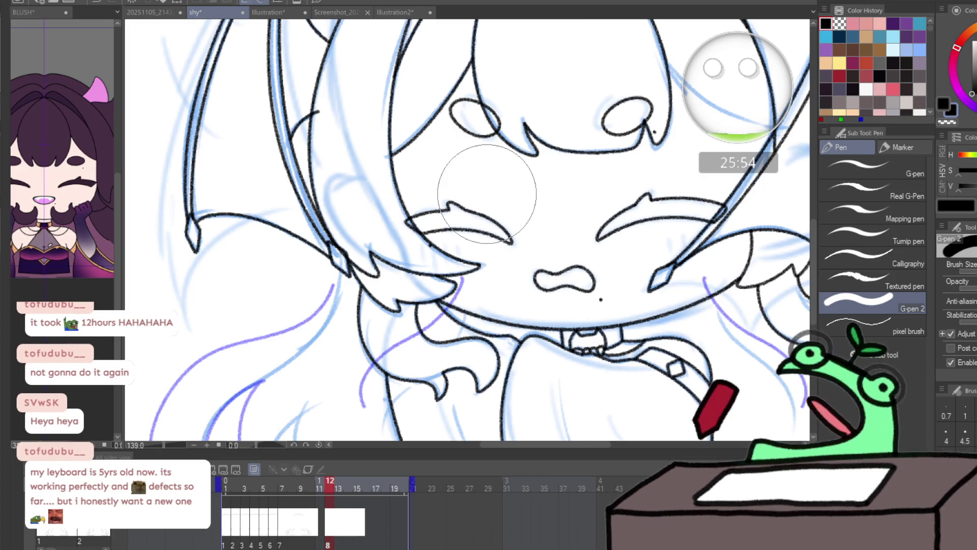
key(p)
click(254, 480)
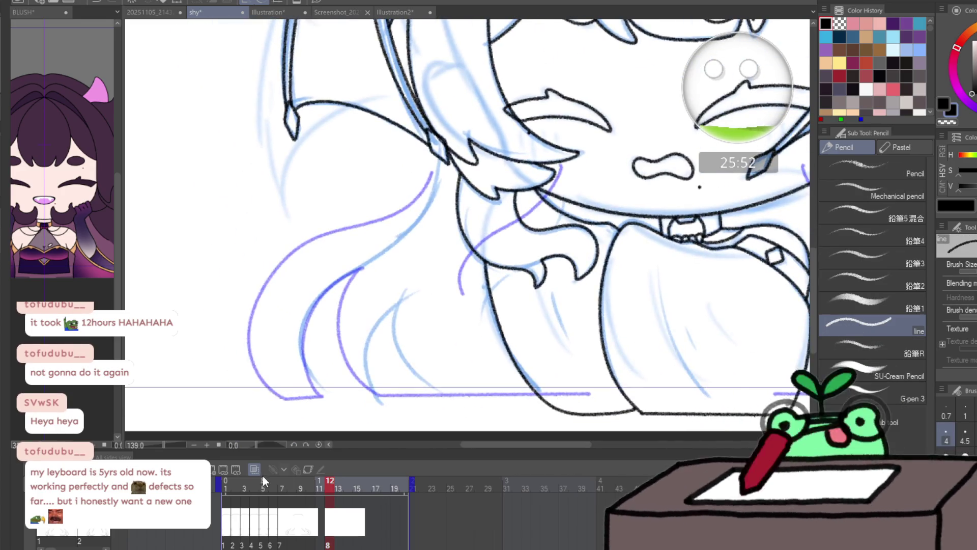
click(323, 531)
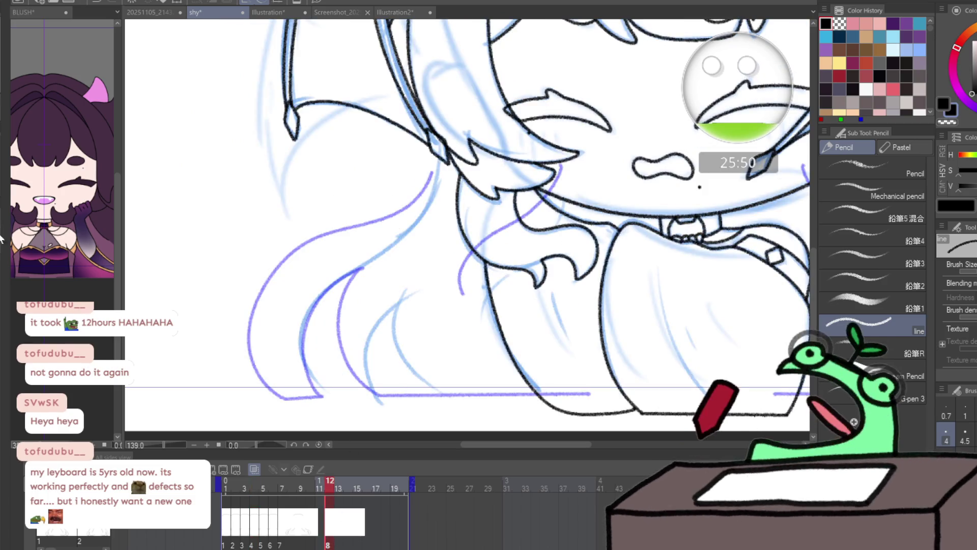
click(254, 468)
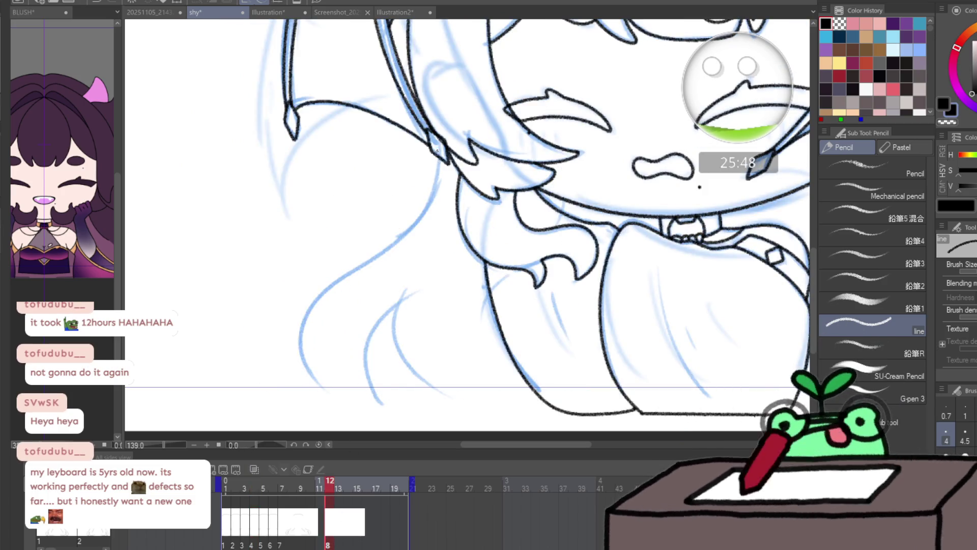
- Ink the side hair's outer curve, its tip to the bottom edge, and strand lines
mouse_move(427, 211)
mouse_down()
mouse_move(300, 328)
mouse_move(321, 399)
mouse_move(340, 404)
mouse_move(374, 329)
mouse_move(405, 294)
mouse_up()
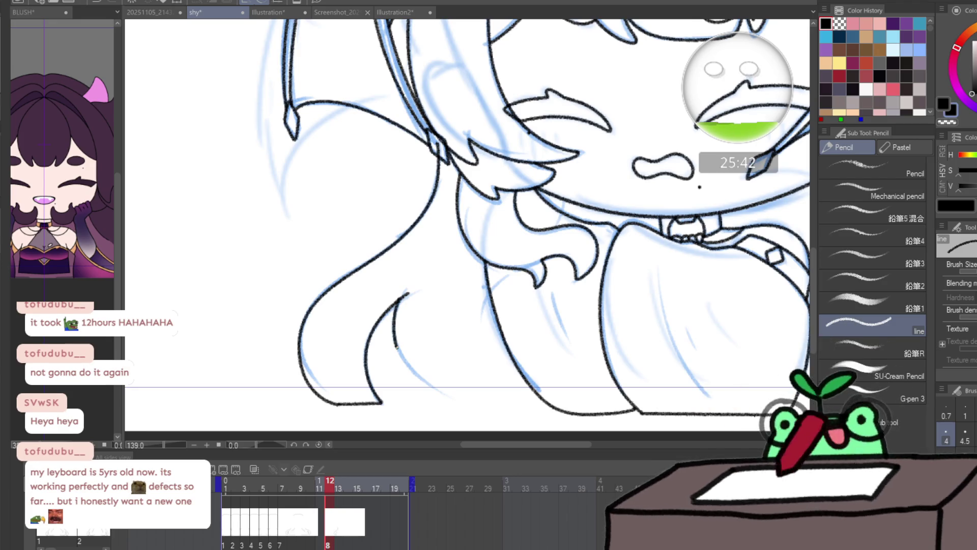
drag(397, 347, 431, 395)
key(ctrl+z)
mouse_move(405, 297)
mouse_down()
mouse_move(417, 383)
mouse_move(446, 399)
mouse_move(544, 402)
mouse_up()
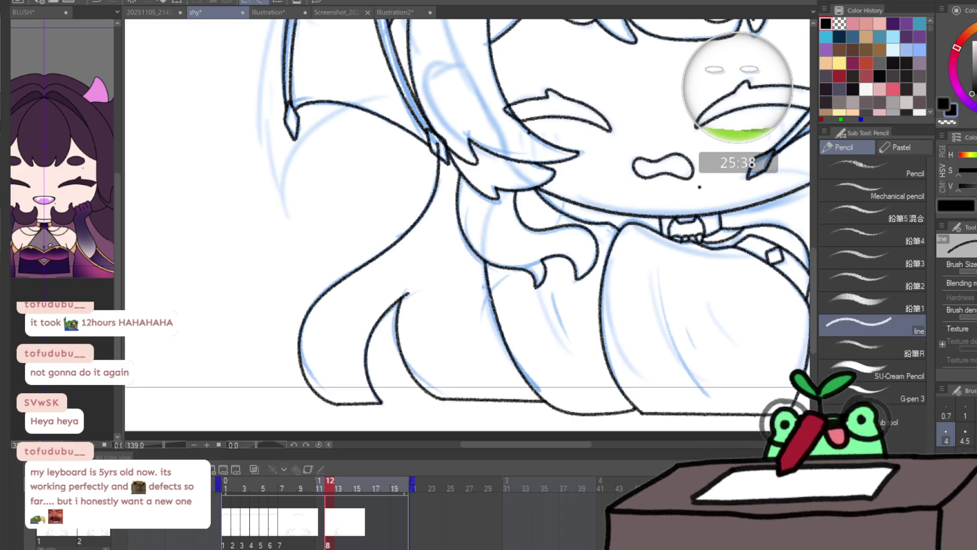
mouse_move(489, 305)
mouse_down()
mouse_move(563, 188)
mouse_move(468, 388)
mouse_move(497, 384)
mouse_move(582, 212)
mouse_move(543, 246)
mouse_move(507, 171)
mouse_move(495, 199)
mouse_up()
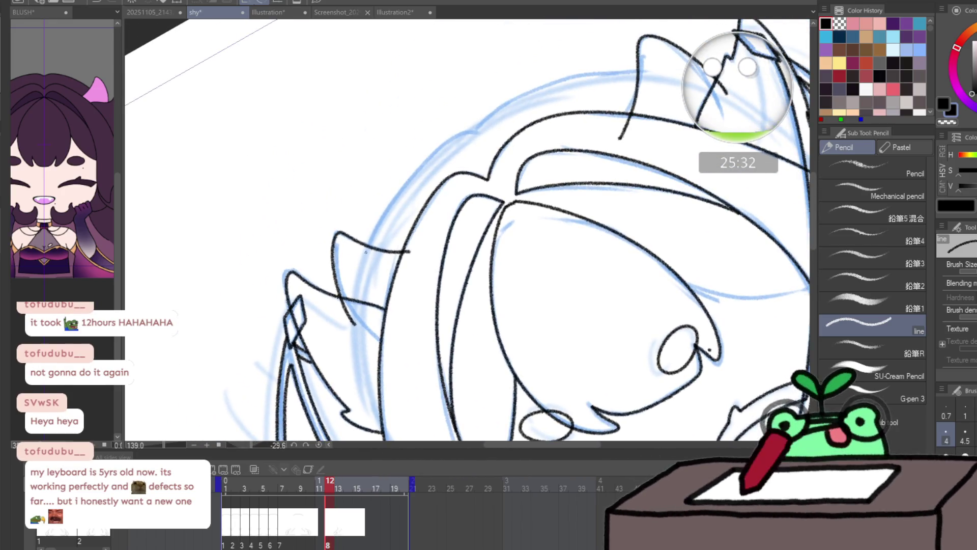
drag(370, 240, 444, 140)
key(ctrl+z)
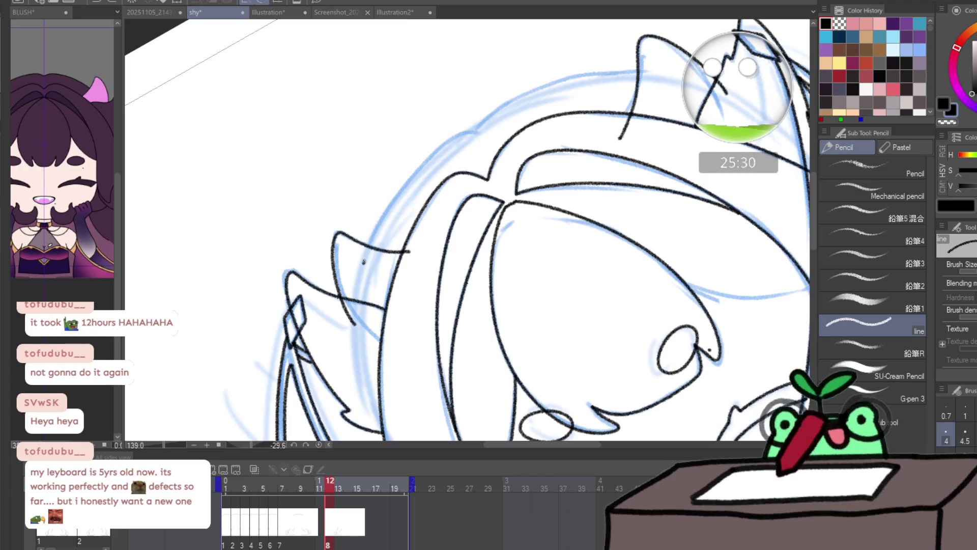
mouse_move(363, 264)
mouse_down()
mouse_move(405, 180)
mouse_move(497, 108)
mouse_up()
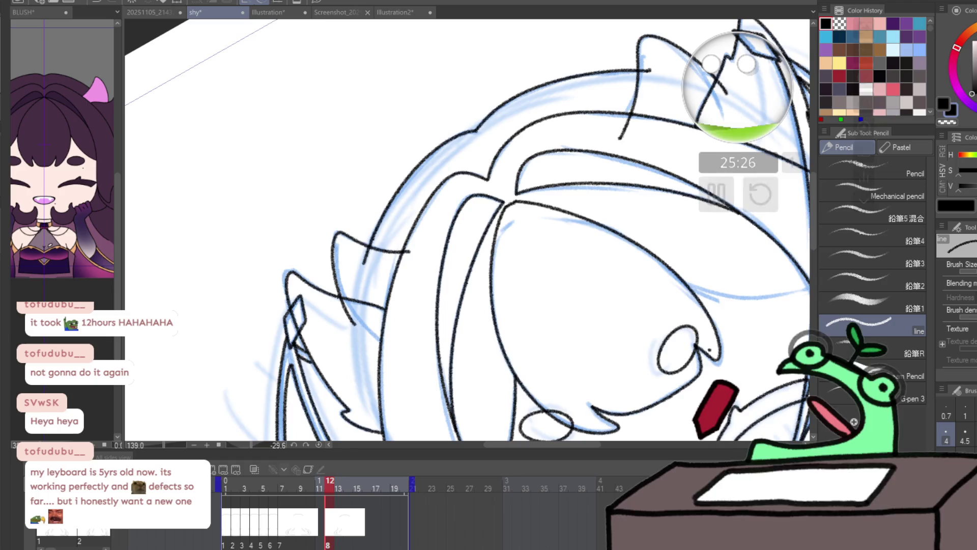
- Level the canvas rotation and ink the long hair lines from the wing and bottom corner
key(ctrl+at)
mouse_move(122, 144)
mouse_down()
mouse_move(294, 251)
mouse_move(449, 87)
mouse_move(538, 265)
mouse_move(546, 238)
mouse_up()
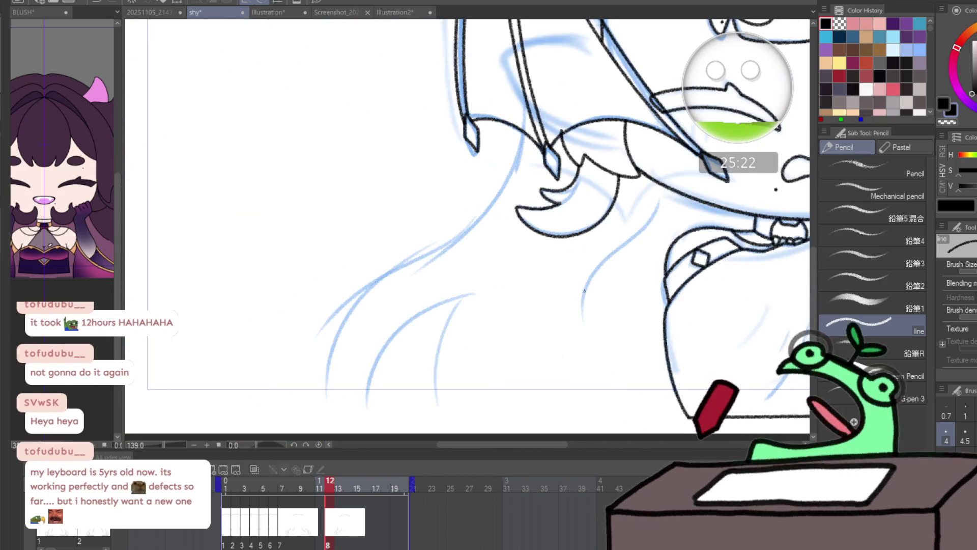
mouse_move(598, 288)
mouse_down()
mouse_move(572, 316)
mouse_move(622, 265)
mouse_up()
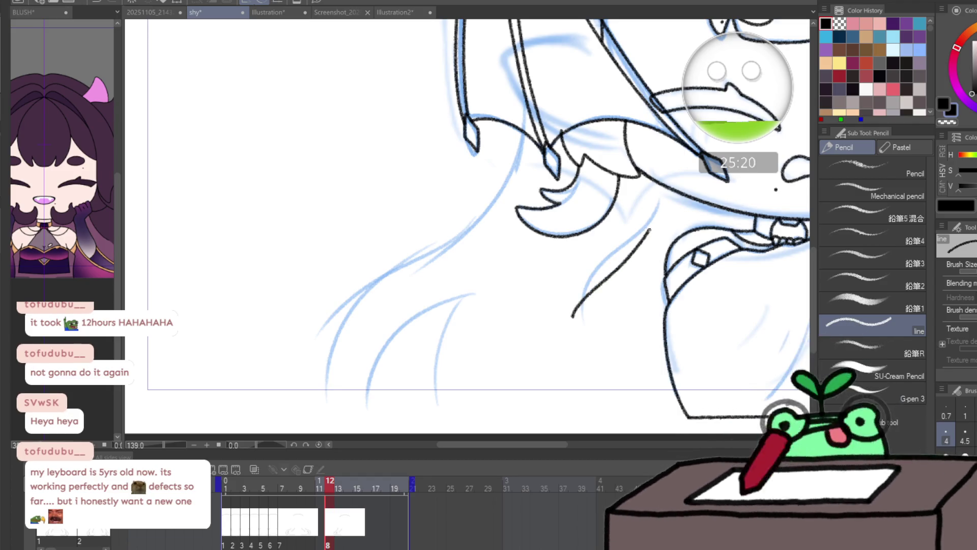
key(ctrl+z)
key(ctrl+z)
mouse_move(676, 182)
mouse_down()
mouse_move(636, 254)
mouse_move(582, 303)
mouse_up()
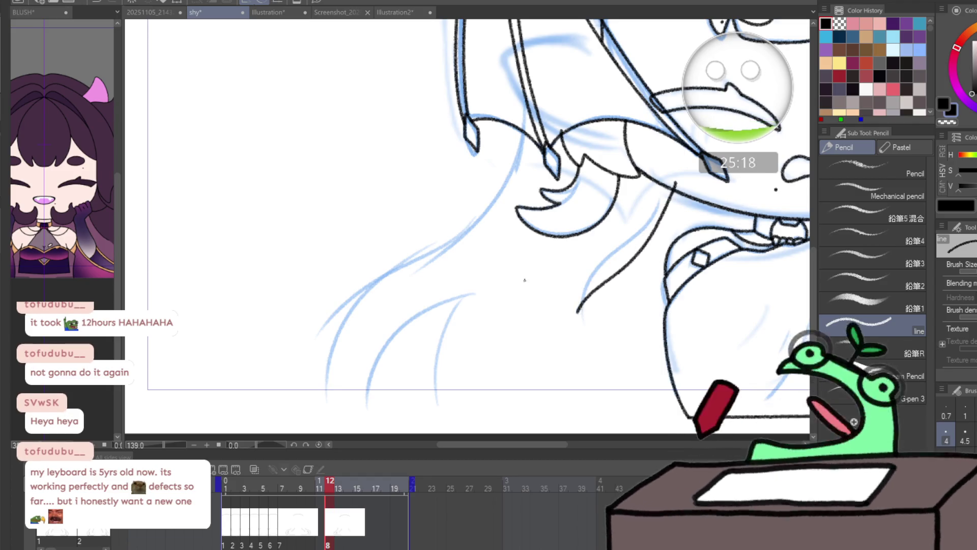
mouse_move(327, 412)
mouse_down()
mouse_move(351, 311)
mouse_move(488, 208)
mouse_move(523, 121)
mouse_up()
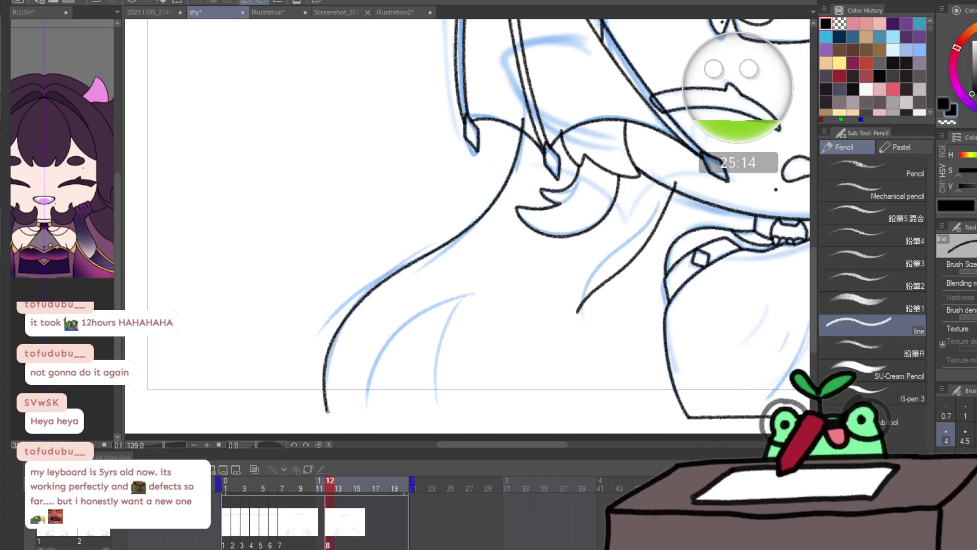
mouse_move(327, 412)
mouse_down()
mouse_move(366, 411)
mouse_move(367, 379)
mouse_move(407, 326)
mouse_move(460, 301)
mouse_up()
key(ctrl+z)
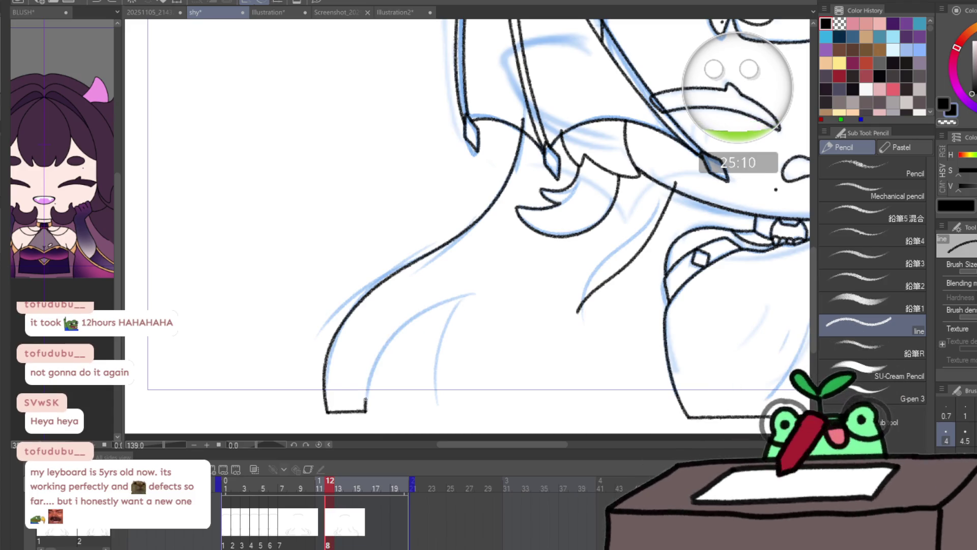
mouse_move(367, 406)
mouse_down()
mouse_move(415, 318)
mouse_move(460, 298)
mouse_move(426, 342)
mouse_move(439, 408)
mouse_move(687, 410)
mouse_up()
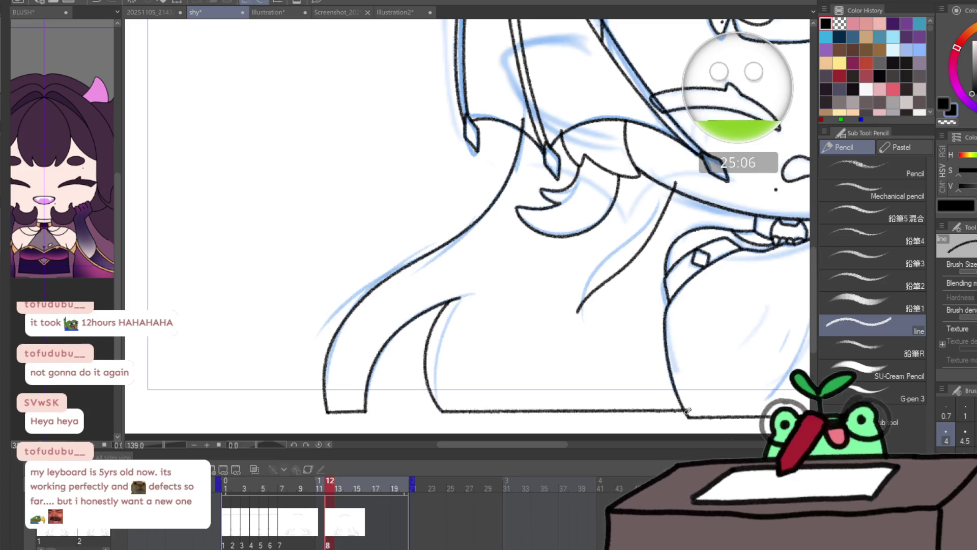
scroll(543, 353, down, 5)
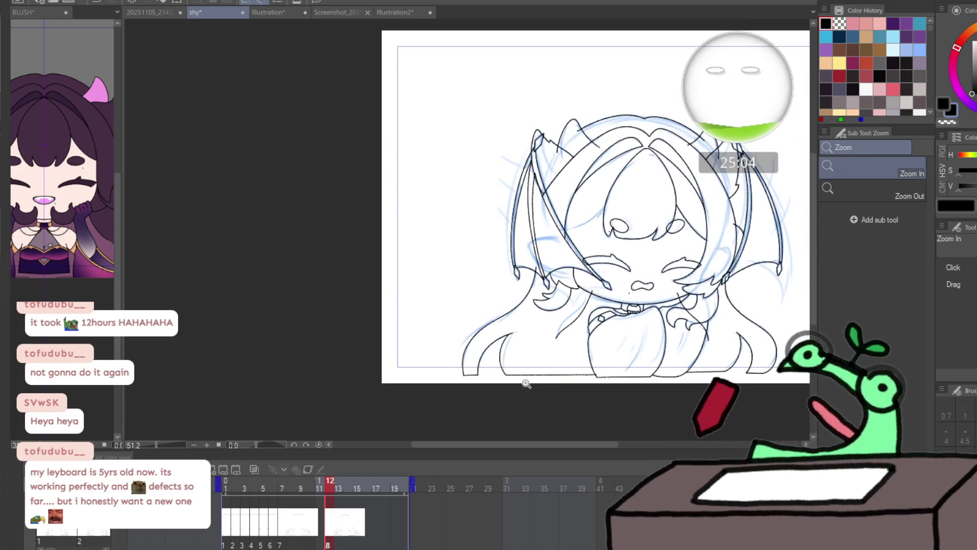
- On frame 13, ink the outer outline of the hair
scroll(617, 337, up, 3)
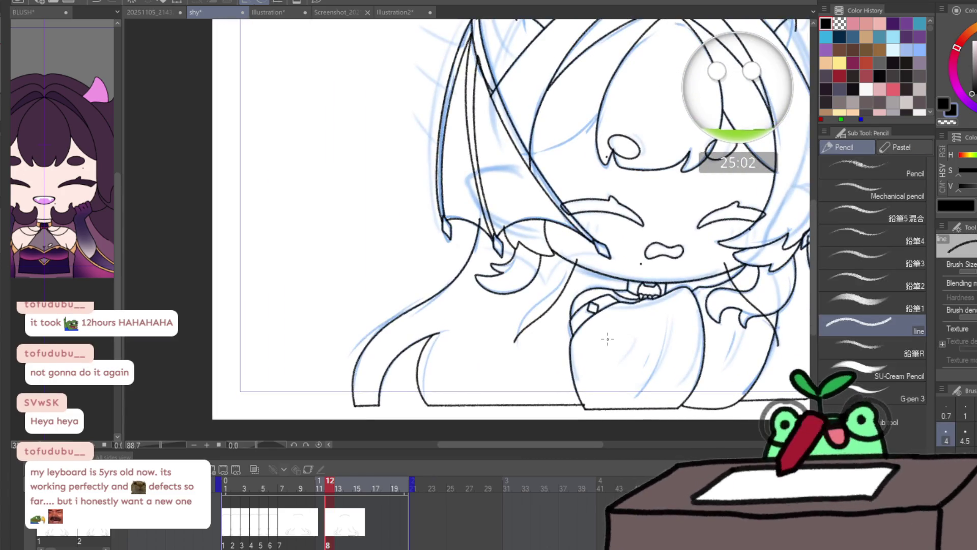
click(339, 524)
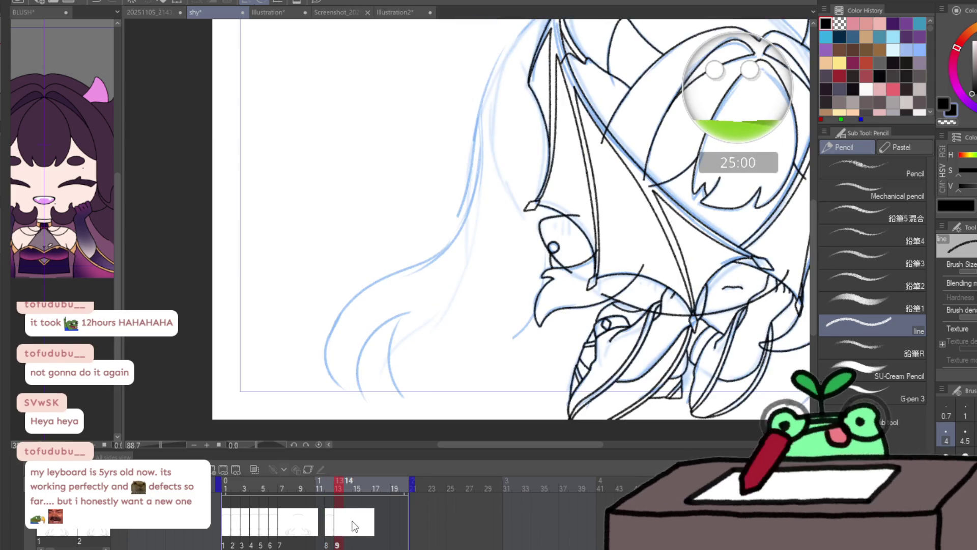
scroll(414, 342, down, 1)
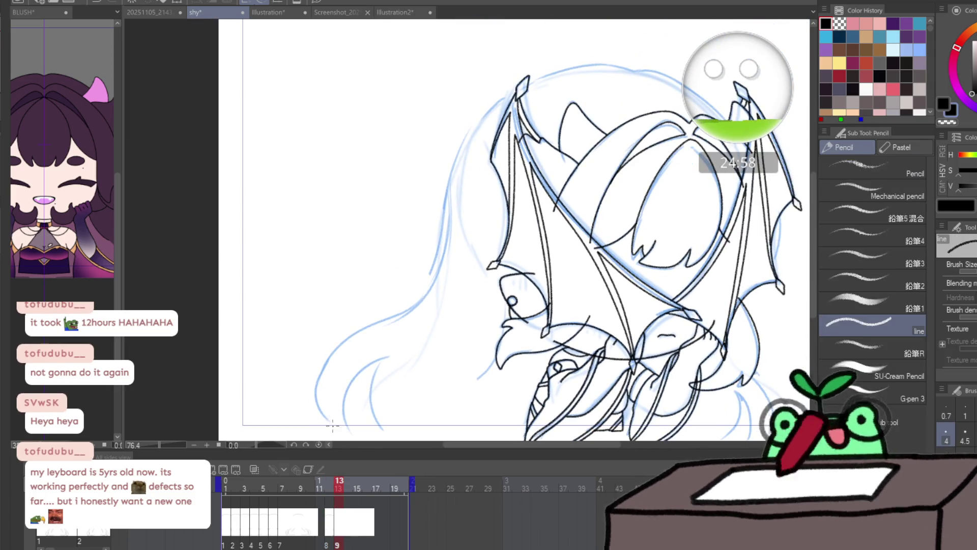
mouse_move(328, 427)
mouse_down()
mouse_move(323, 371)
mouse_move(423, 298)
mouse_move(463, 149)
mouse_move(521, 87)
mouse_move(590, 63)
mouse_move(628, 65)
mouse_up()
- Rotate the view about 62 degrees and ink the left arc of the head outline
scroll(646, 48, up, 4)
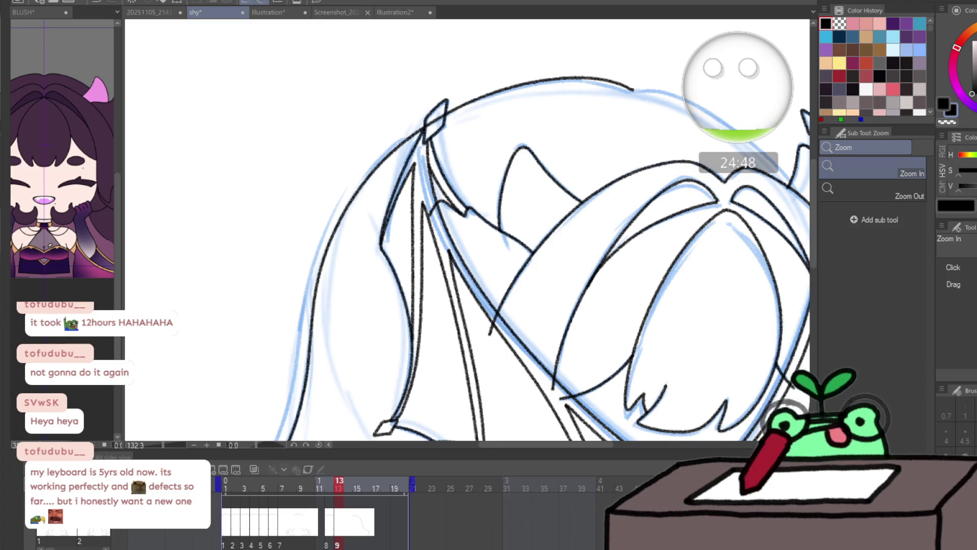
click(558, 236)
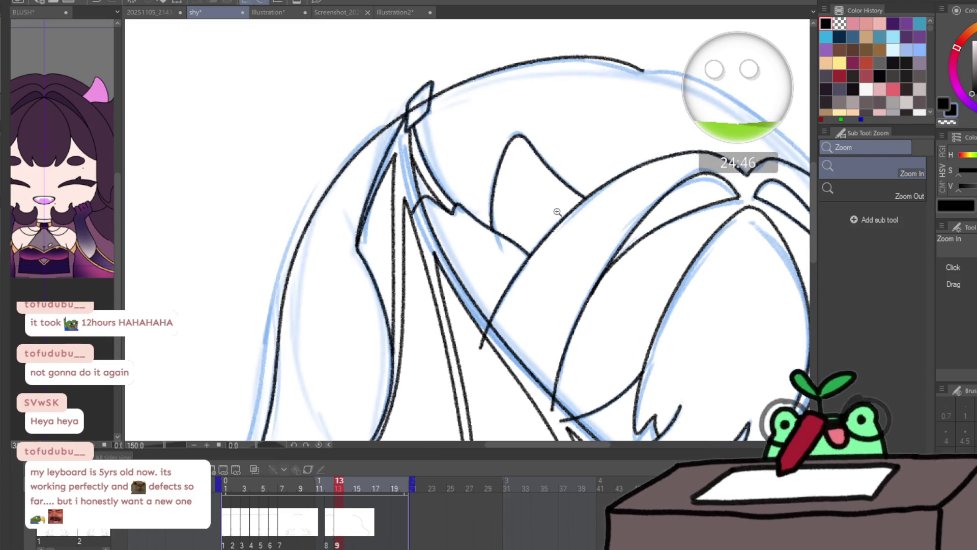
key(space)
mouse_move(576, 208)
mouse_down()
mouse_move(491, 142)
mouse_move(429, 153)
mouse_move(460, 272)
mouse_up()
key(e)
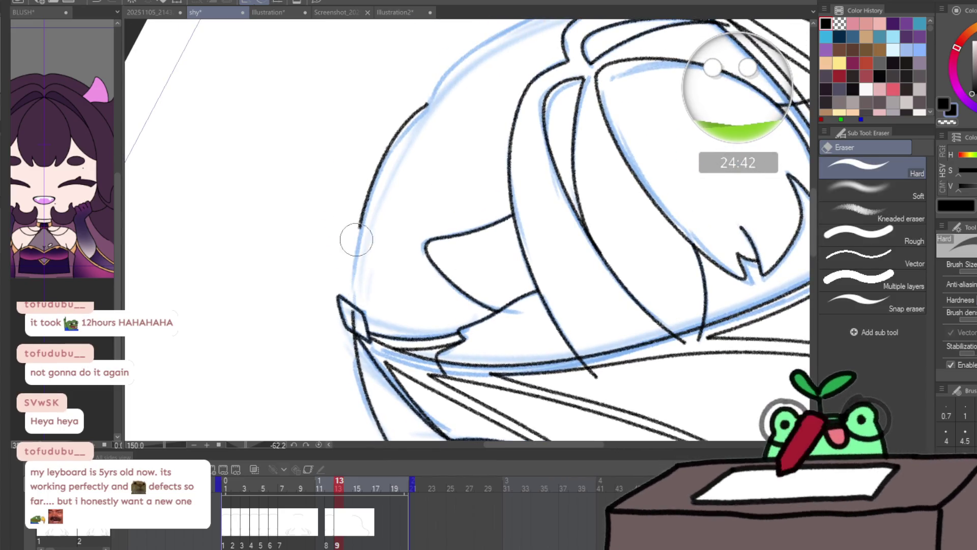
key(p)
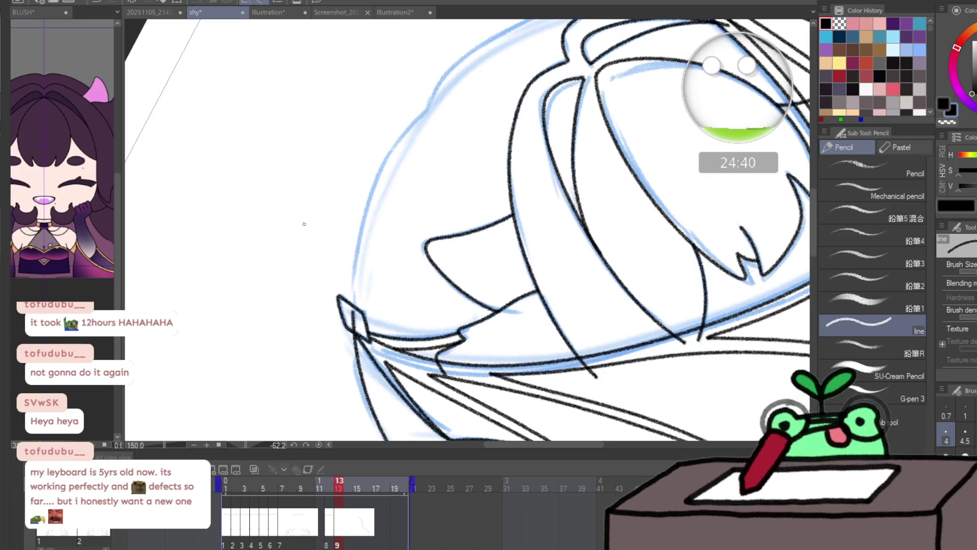
drag(351, 292, 359, 217)
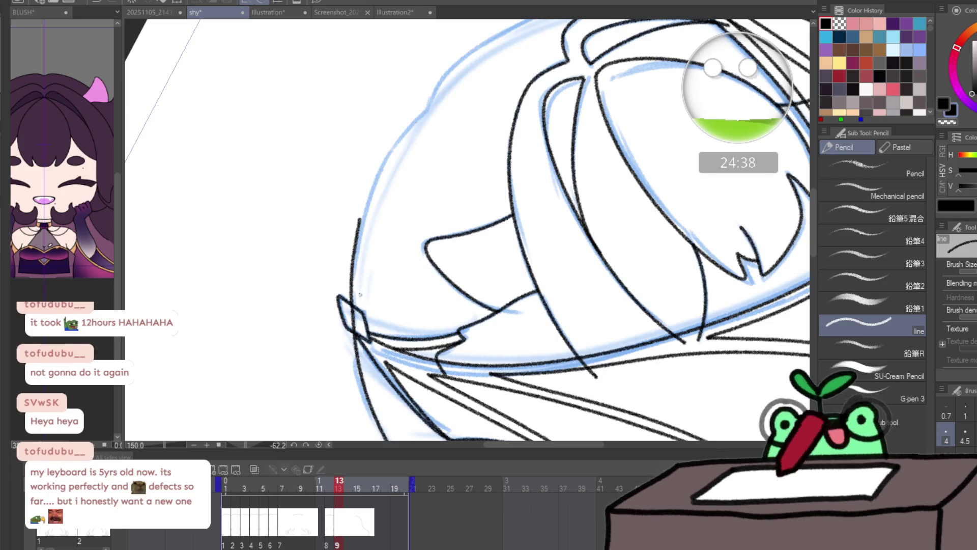
key(ctrl+z)
mouse_move(355, 307)
mouse_down()
mouse_move(356, 259)
mouse_move(382, 171)
mouse_move(429, 113)
mouse_up()
key(ctrl+z)
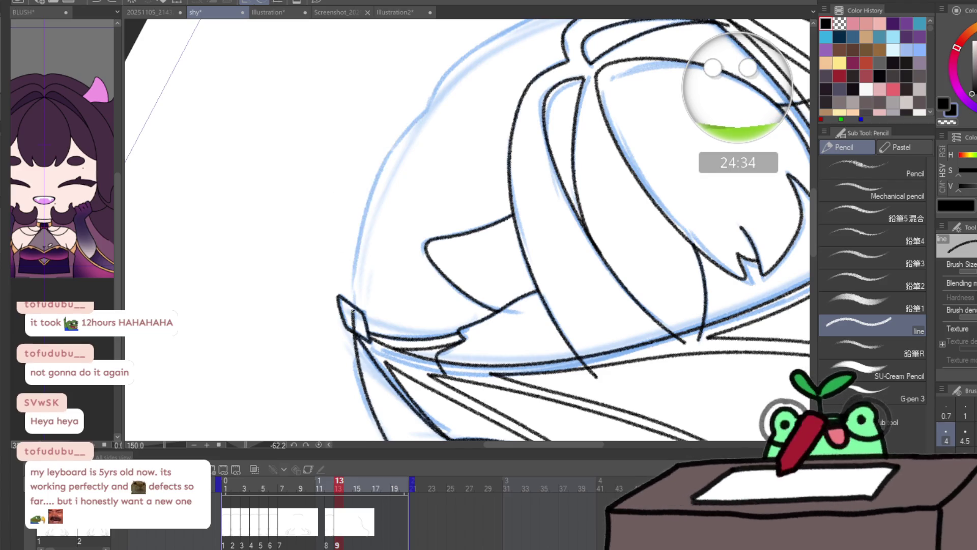
mouse_move(353, 312)
mouse_down()
mouse_move(357, 243)
mouse_move(385, 159)
mouse_move(388, 180)
mouse_move(418, 135)
mouse_move(489, 90)
mouse_move(556, 67)
mouse_move(578, 283)
mouse_move(562, 320)
mouse_up()
- Ink the curve of the hair tip and a line below the chin
scroll(561, 320, down, 3)
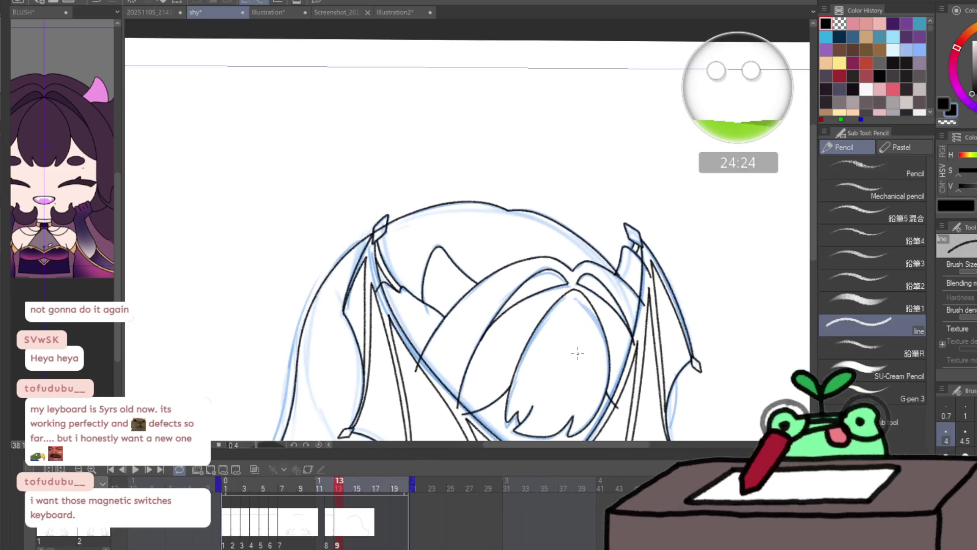
drag(572, 336, 550, 51)
drag(60, 277, 292, 265)
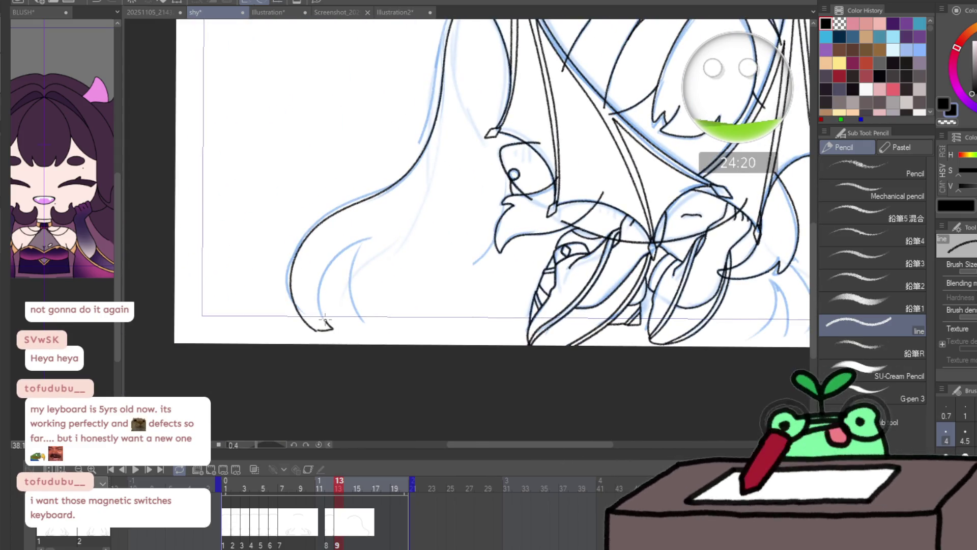
mouse_move(332, 328)
mouse_down()
mouse_move(322, 270)
mouse_move(357, 242)
mouse_move(359, 315)
mouse_move(560, 332)
mouse_up()
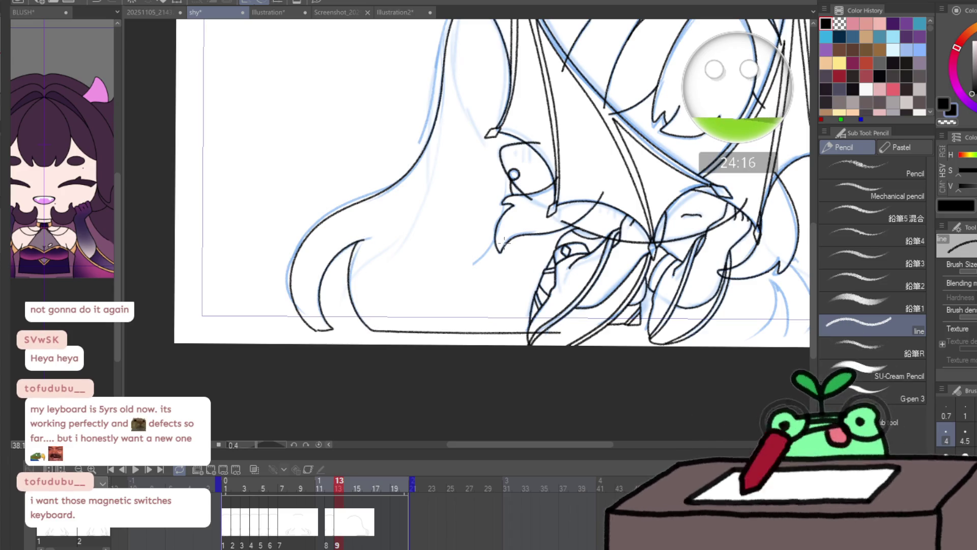
key(Left)
key(Right)
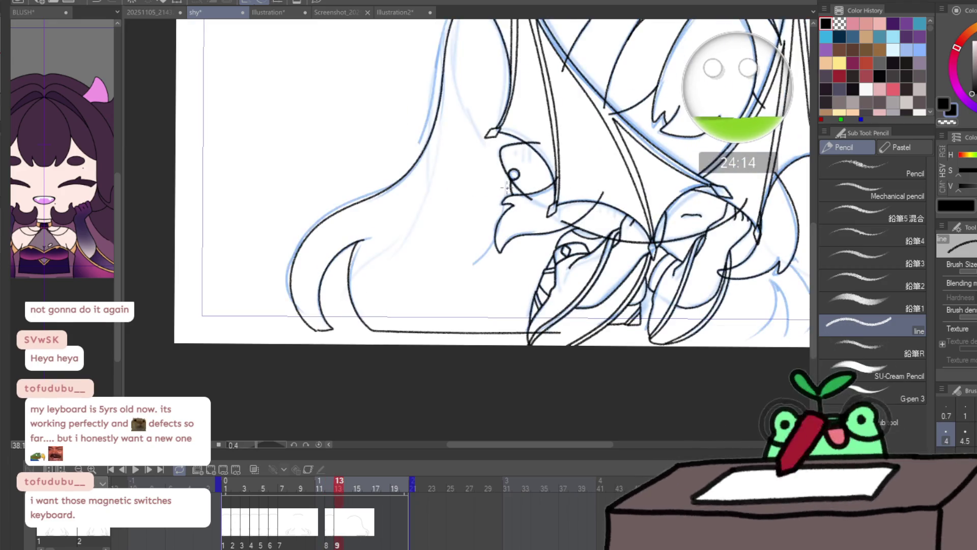
drag(509, 219, 465, 263)
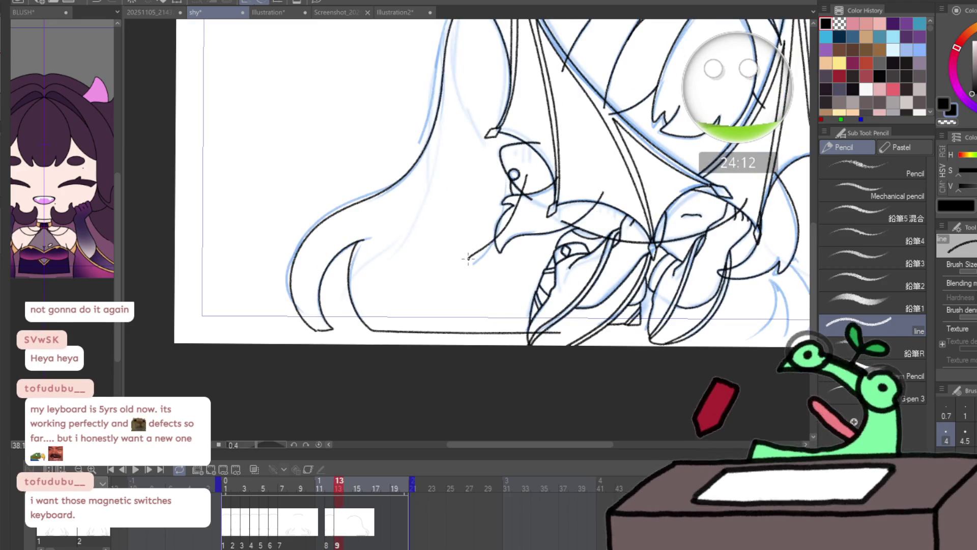
- With the view mirrored, ink the curves and short strokes of the lower-left hair
key(h)
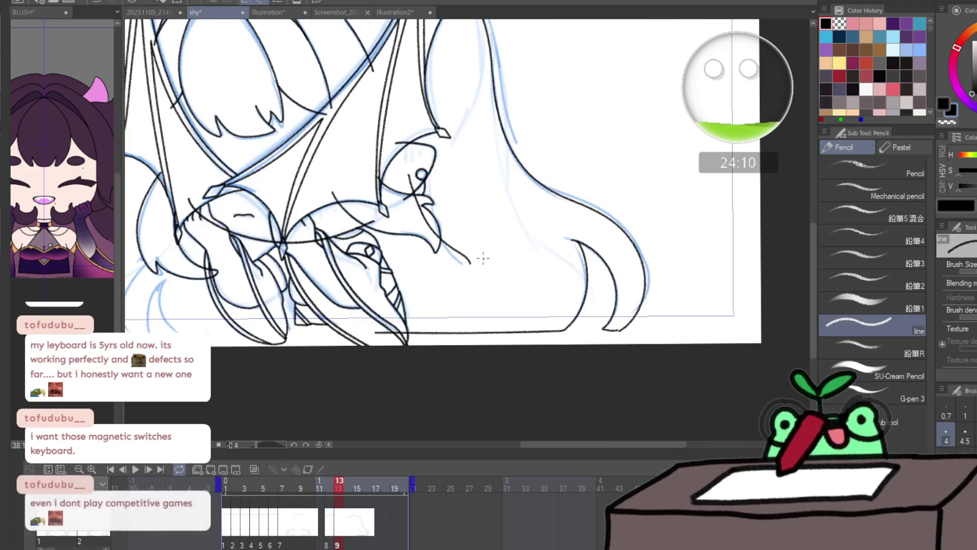
drag(483, 258, 461, 357)
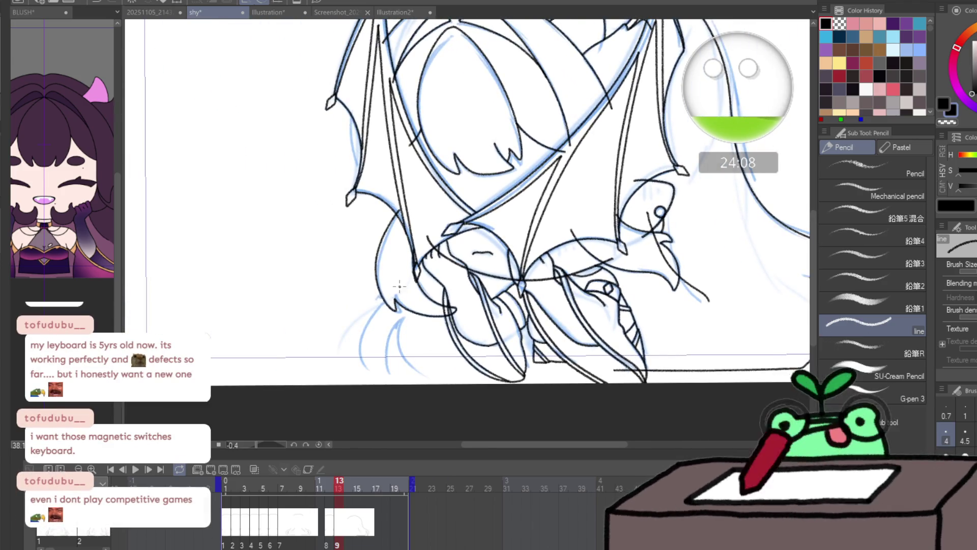
drag(400, 287, 365, 367)
drag(381, 301, 366, 369)
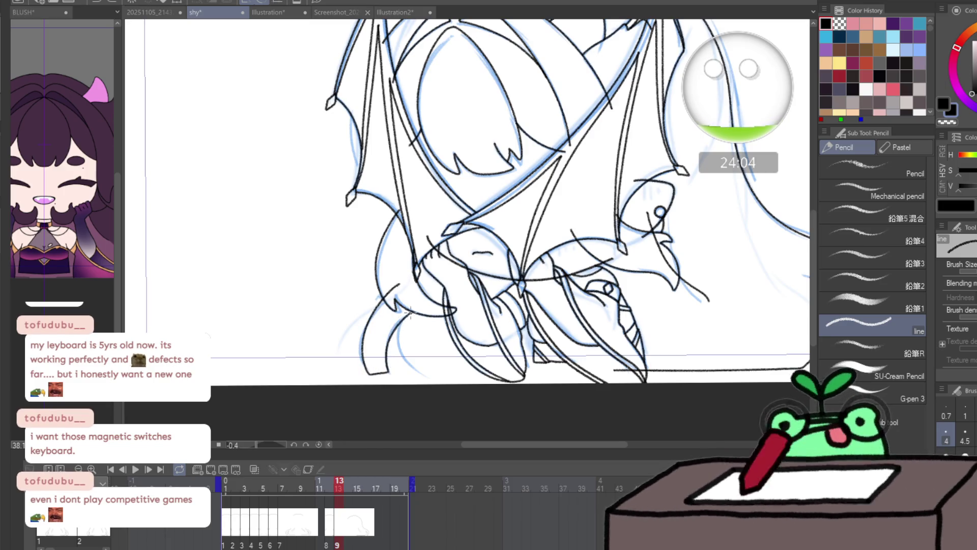
drag(402, 341, 415, 370)
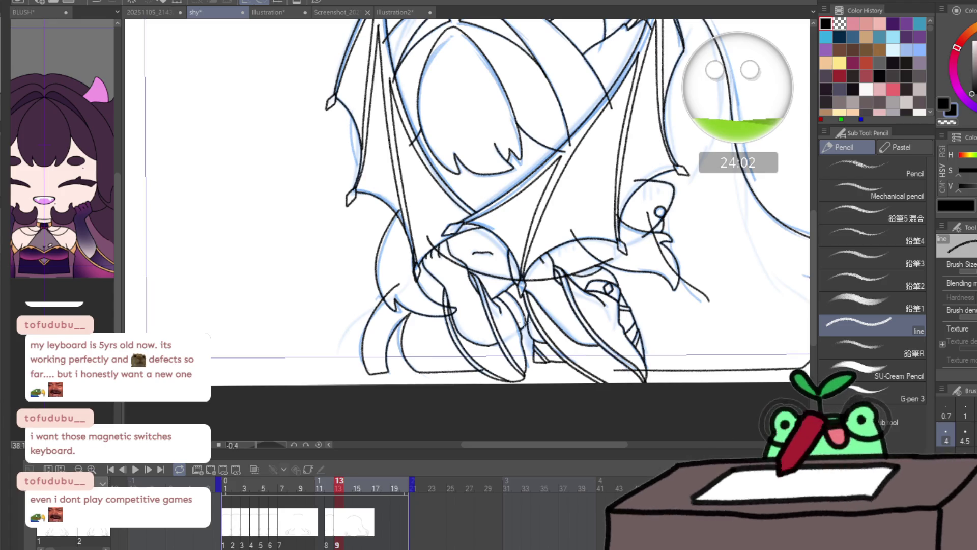
- Zoom out to check the whole character and add a new drawing cel at frame 14
key(/)
alt+click(525, 310)
click(531, 71)
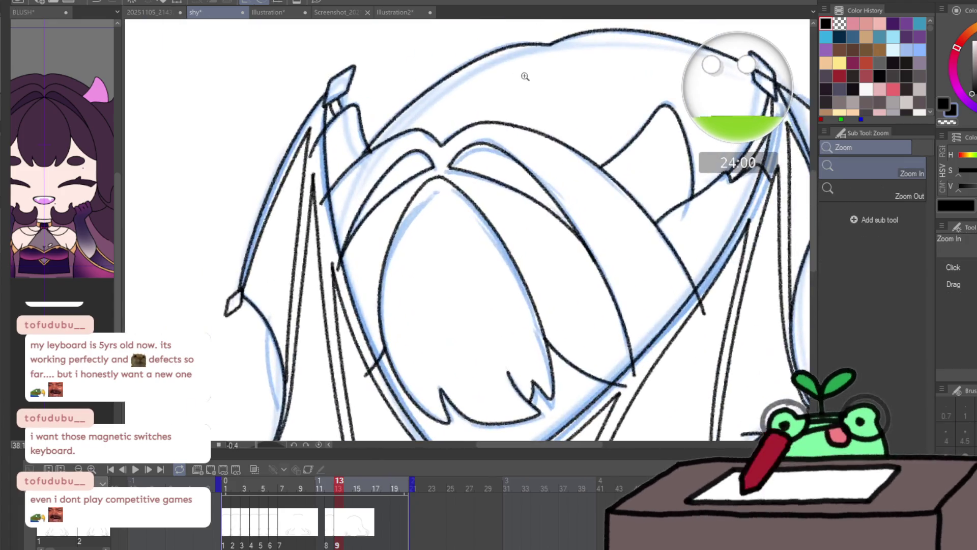
key(p)
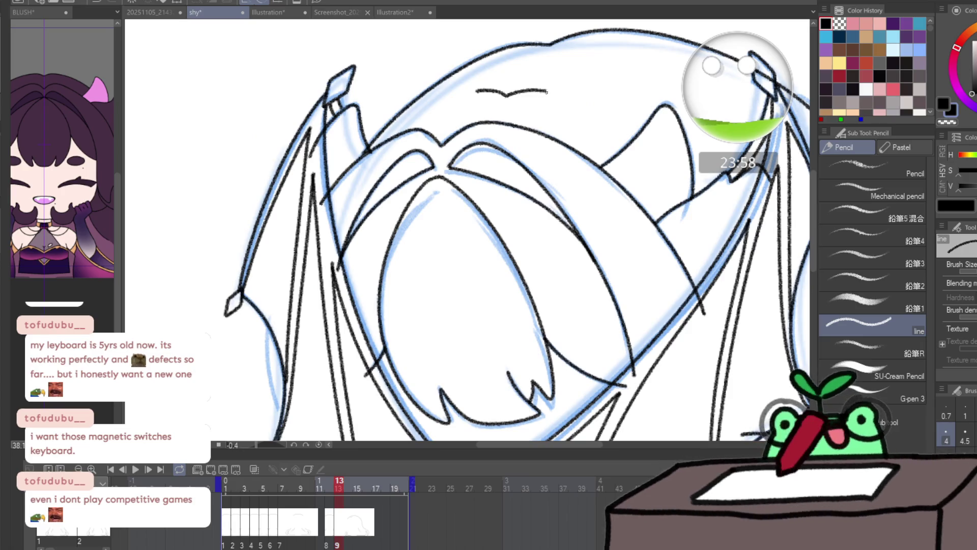
mouse_move(529, 90)
mouse_down()
mouse_move(503, 101)
mouse_move(560, 94)
mouse_up()
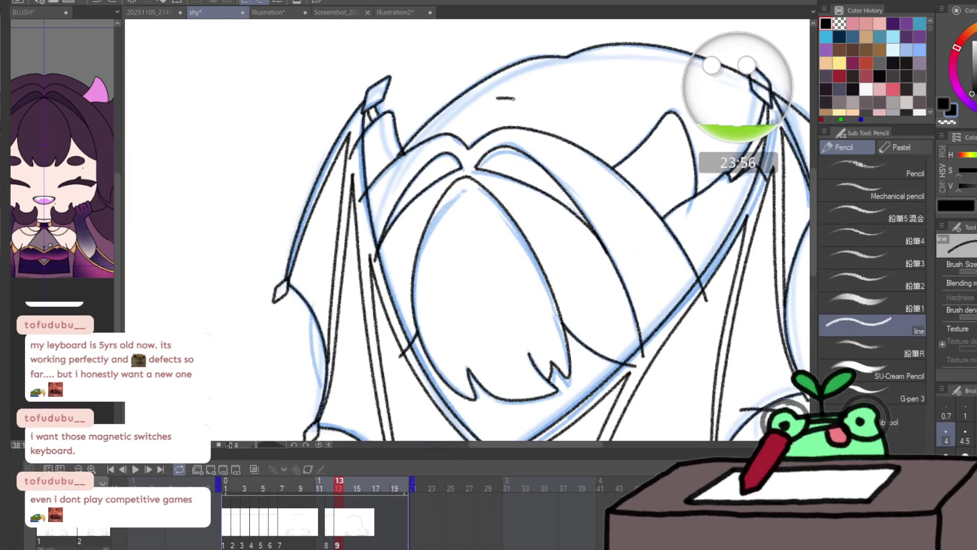
key(ctrl+minus)
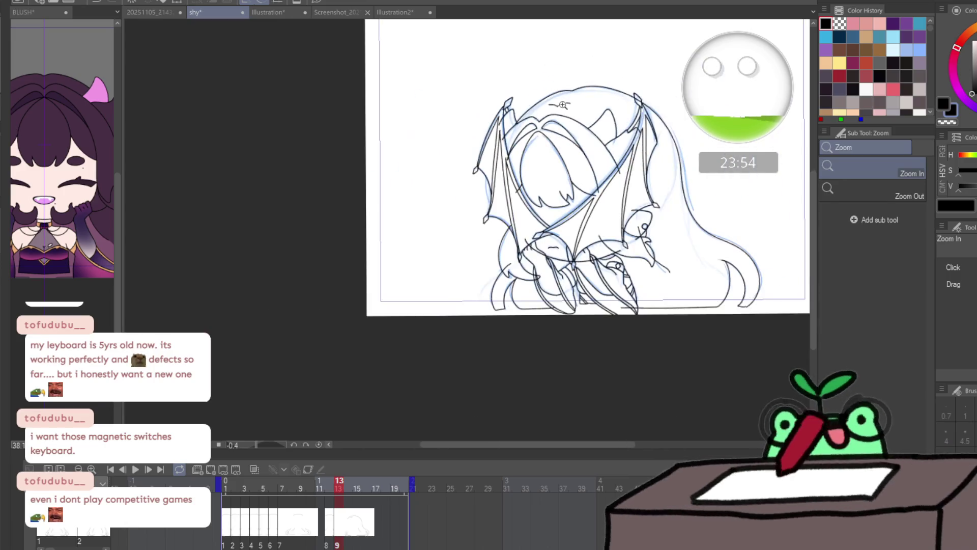
key(ctrl+shift+n)
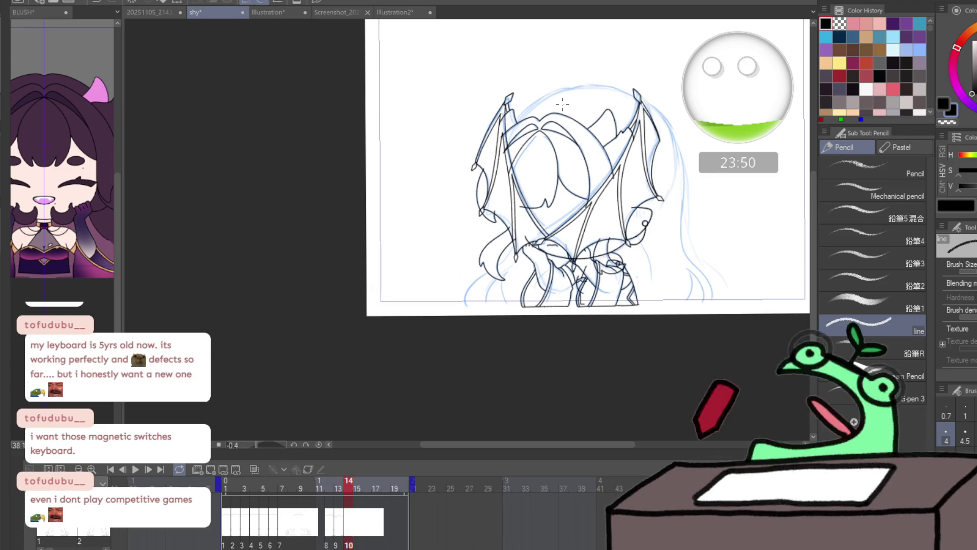
- Sketch the head outline arc on frame 14 and undo the stray stroke
scroll(563, 104, up, 3)
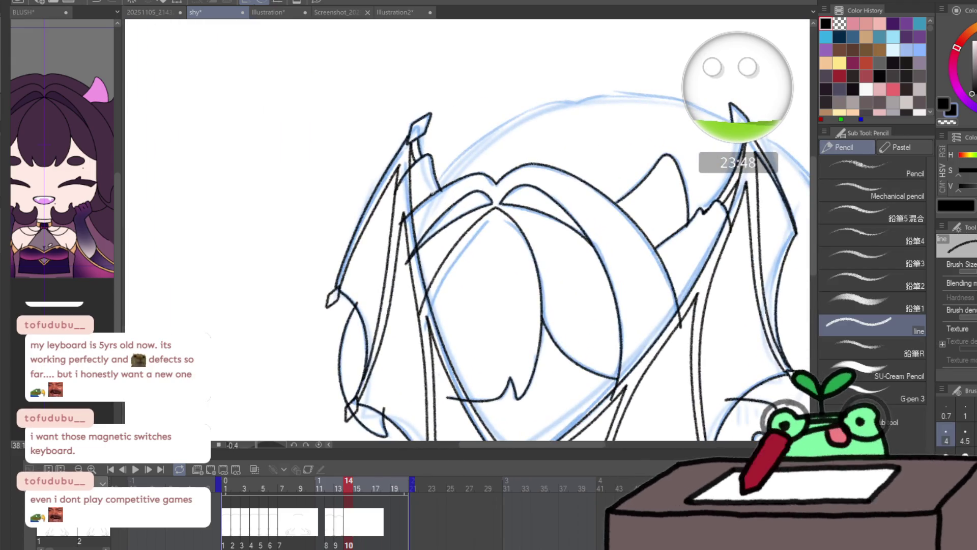
mouse_move(433, 193)
mouse_down()
mouse_move(481, 137)
mouse_move(545, 106)
mouse_up()
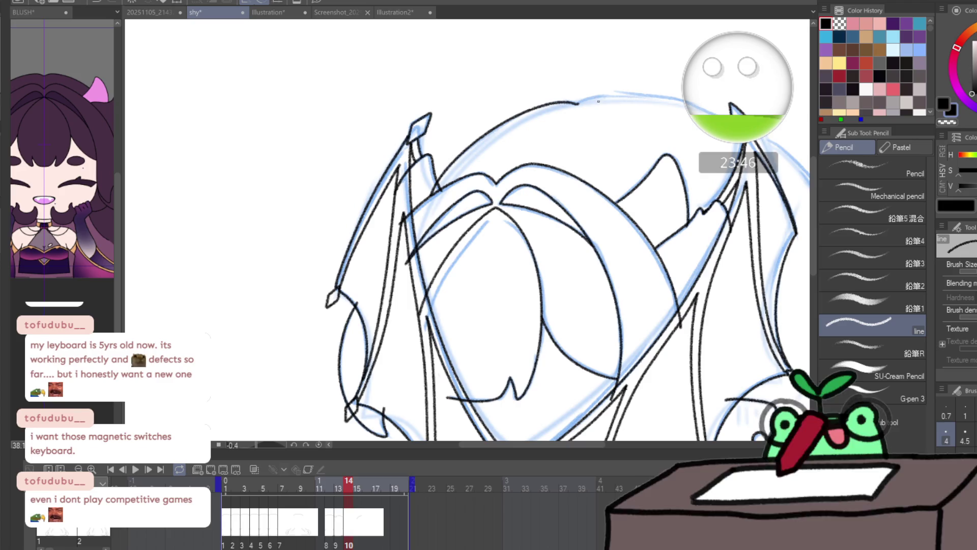
key(h)
mouse_move(652, 109)
mouse_down()
mouse_move(438, 277)
mouse_move(624, 266)
mouse_move(384, 178)
mouse_move(438, 136)
mouse_move(496, 117)
mouse_up()
key(ctrl+z)
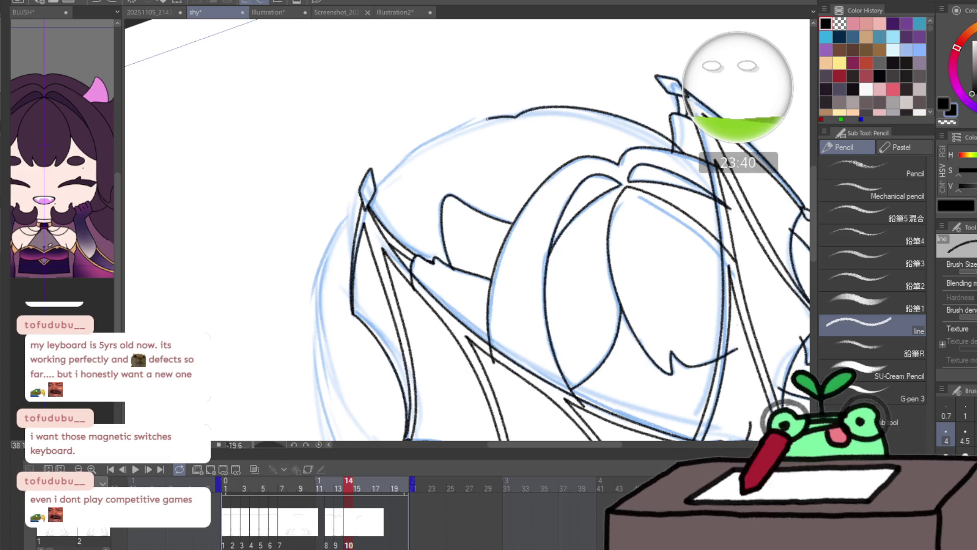
mouse_move(427, 145)
mouse_down()
mouse_move(379, 157)
mouse_move(467, 181)
mouse_up()
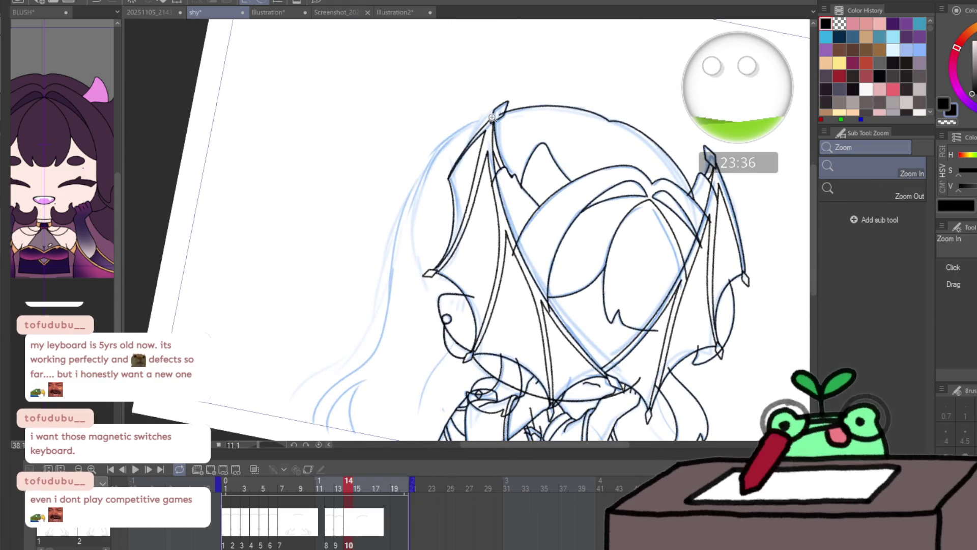
- Ink the upper-left and lower-left hair edges, undoing stray strokes across the face
key(p)
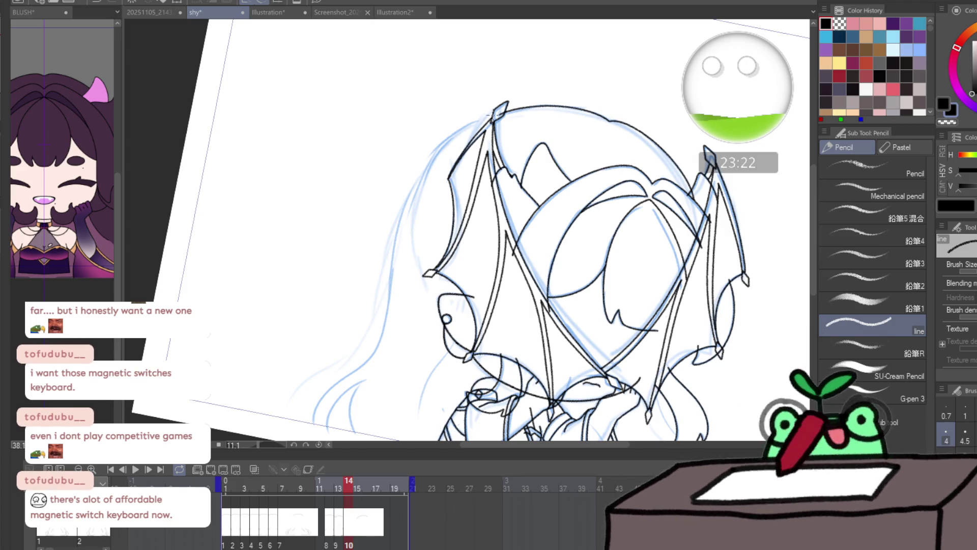
mouse_move(492, 115)
mouse_down()
mouse_move(427, 164)
mouse_move(397, 229)
mouse_move(369, 346)
mouse_move(341, 376)
mouse_move(330, 432)
mouse_move(375, 351)
mouse_up()
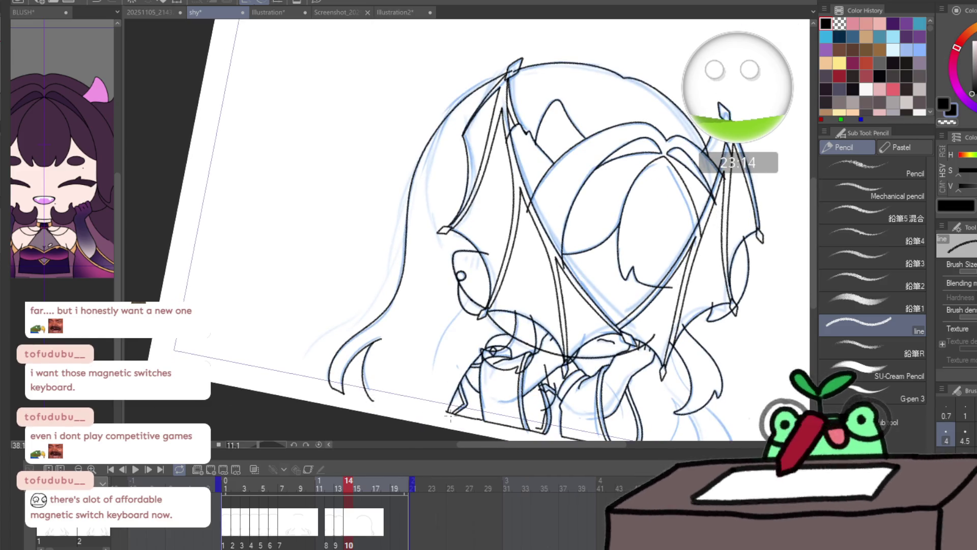
drag(450, 417, 369, 398)
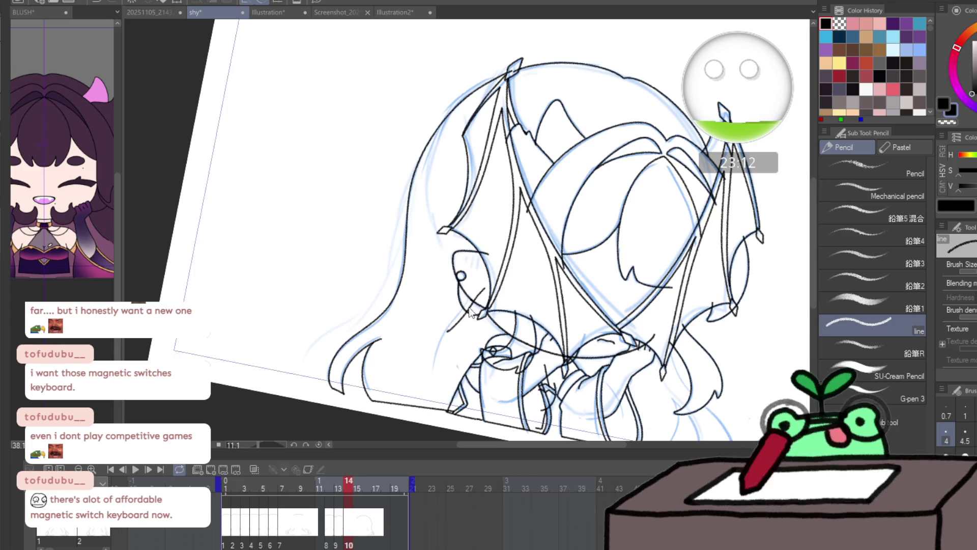
key(ctrl+z)
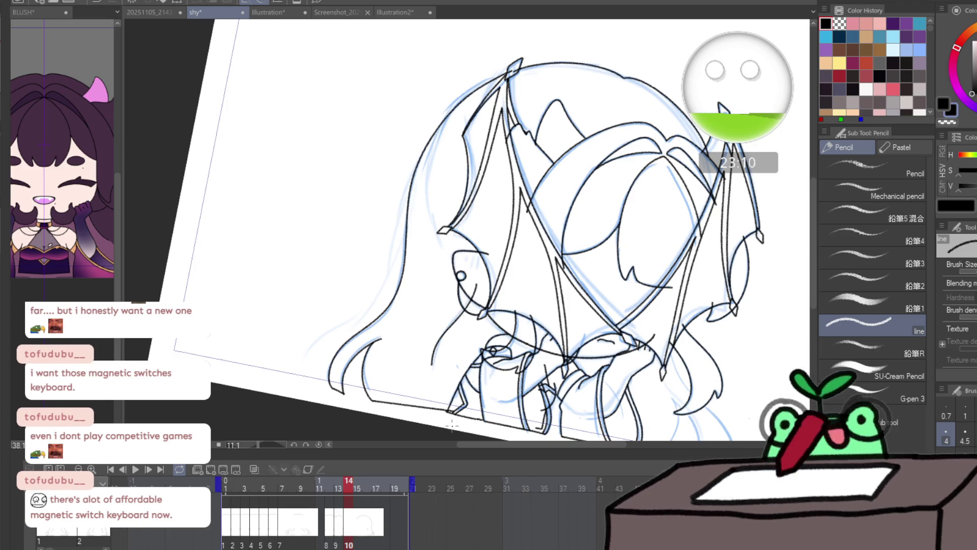
key(h)
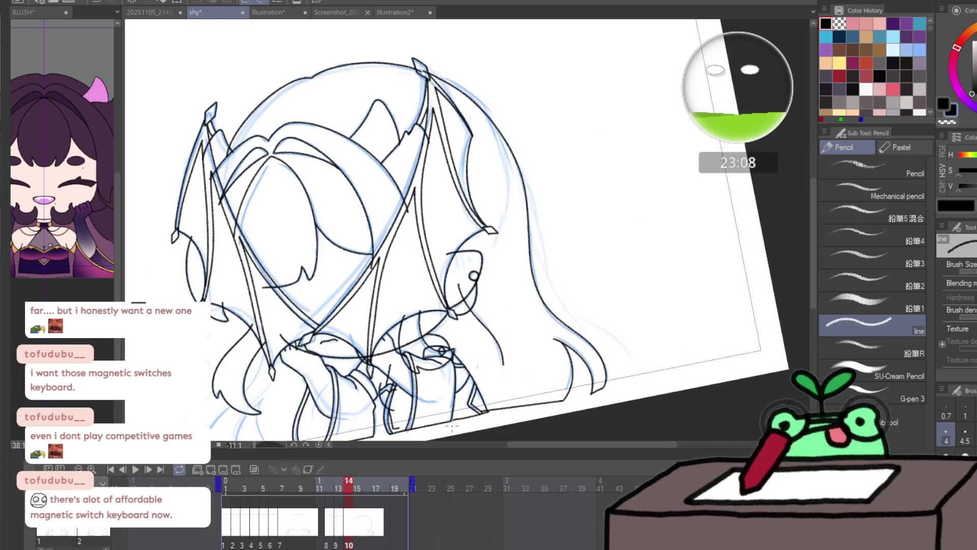
key(Left)
key(Right)
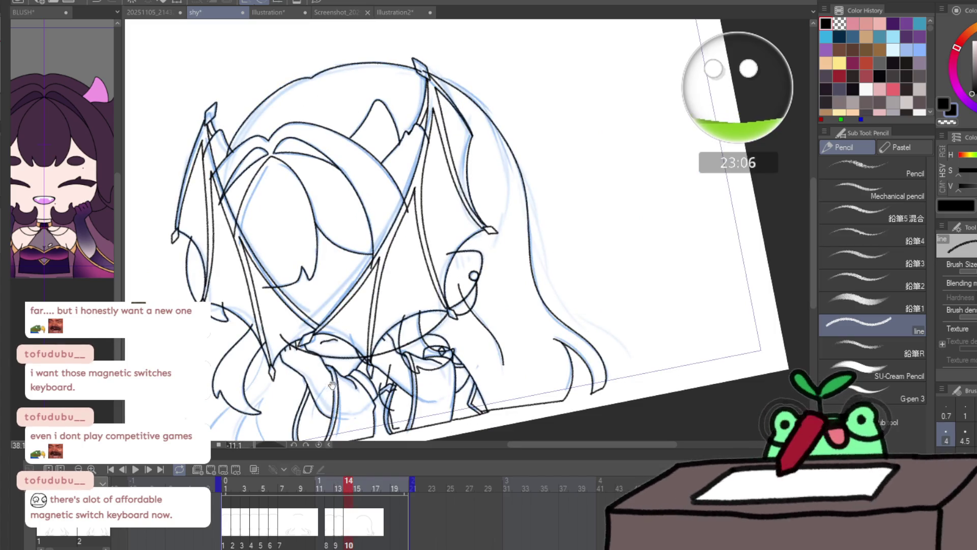
mouse_move(257, 366)
mouse_down()
mouse_move(396, 267)
mouse_move(342, 359)
mouse_up()
key(ctrl+z)
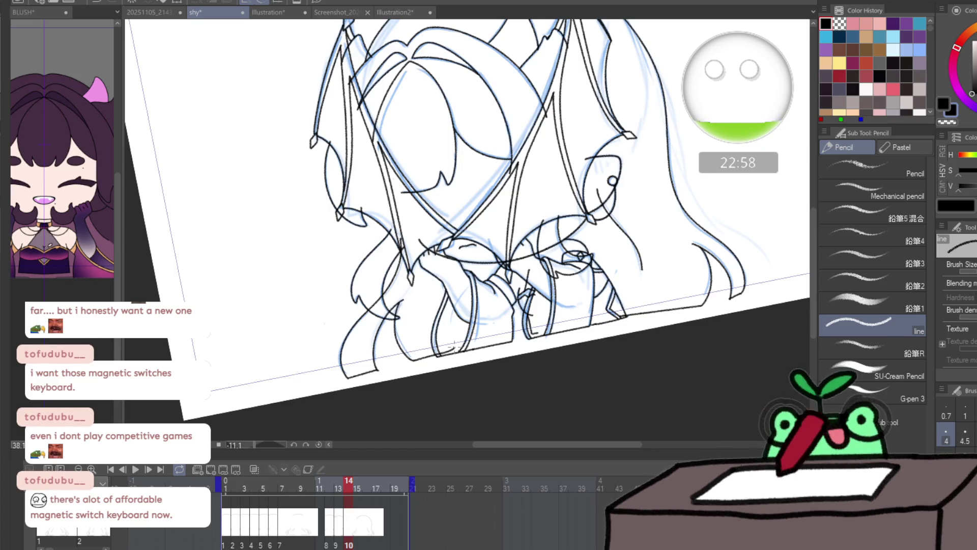
- Lasso the small scribble atop the head, nudge it up slightly, then compare with frame 13
scroll(468, 229, up, 5)
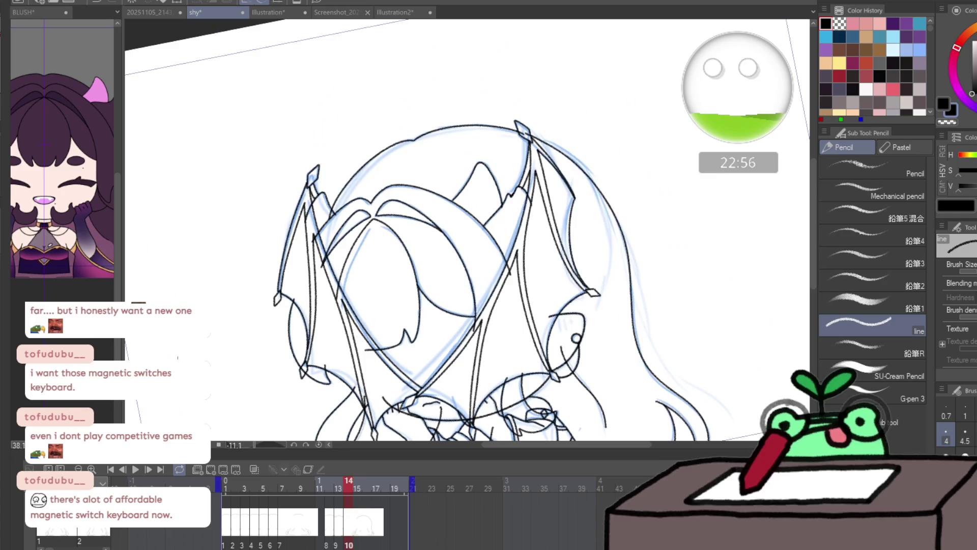
key(ctrl+z)
key(p)
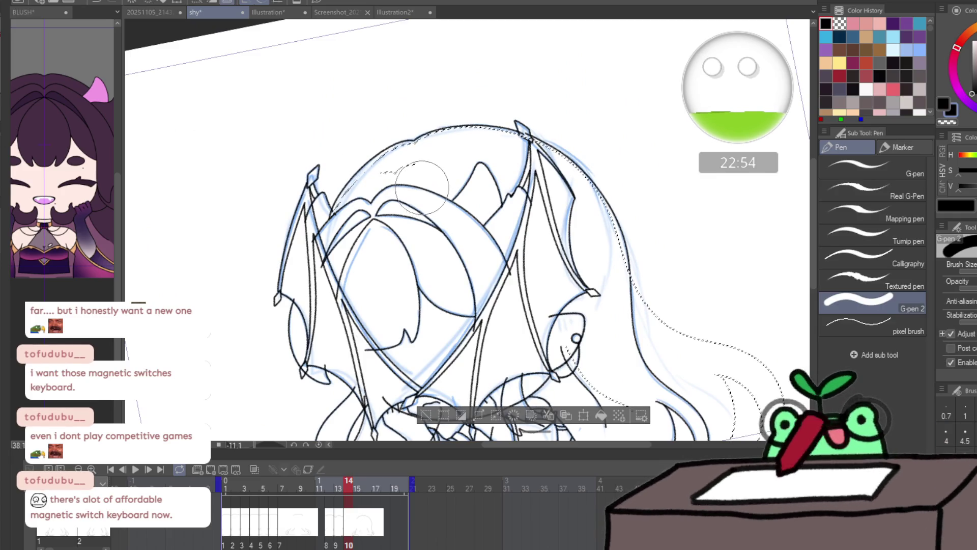
key(m)
mouse_move(407, 155)
mouse_down()
mouse_move(428, 189)
mouse_move(377, 183)
mouse_up()
key(ctrl+@)
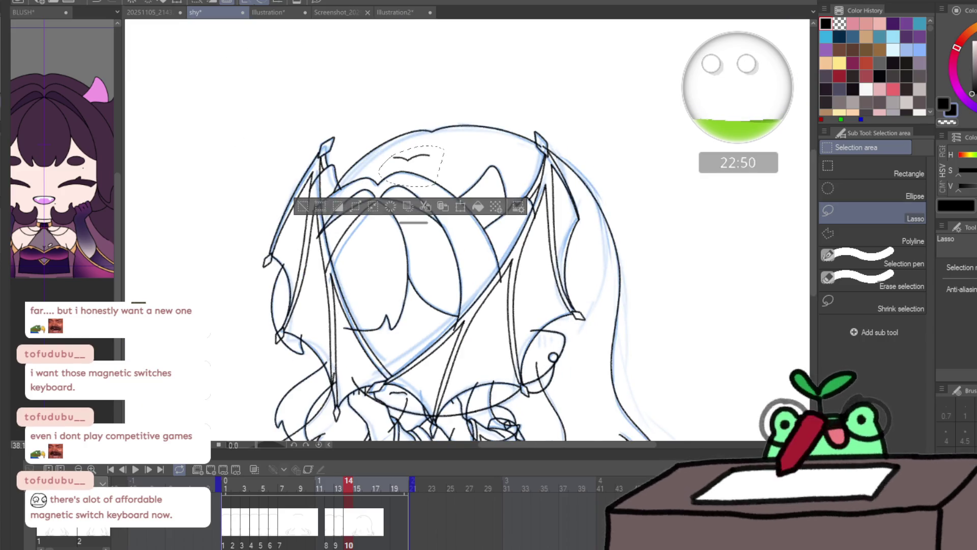
key(ctrl+t)
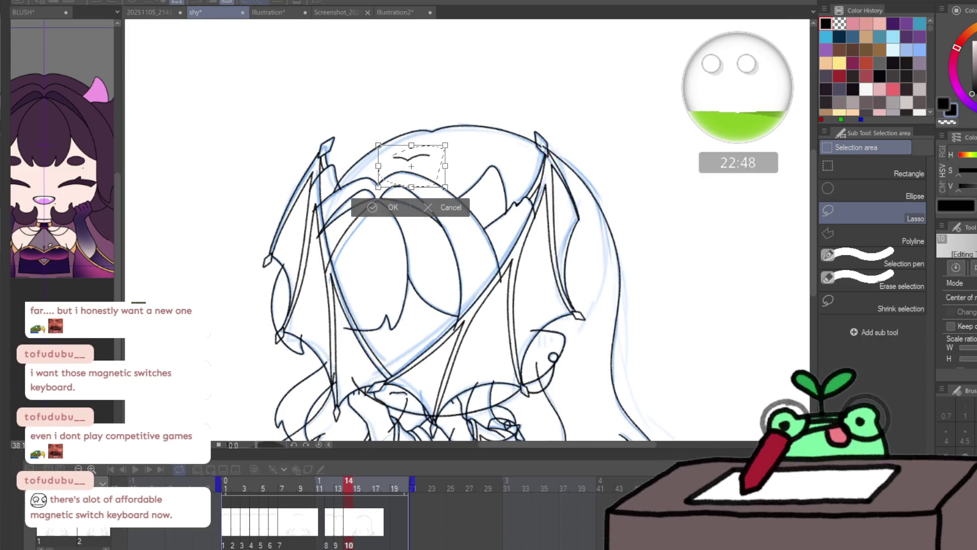
drag(413, 168, 412, 165)
key(Return)
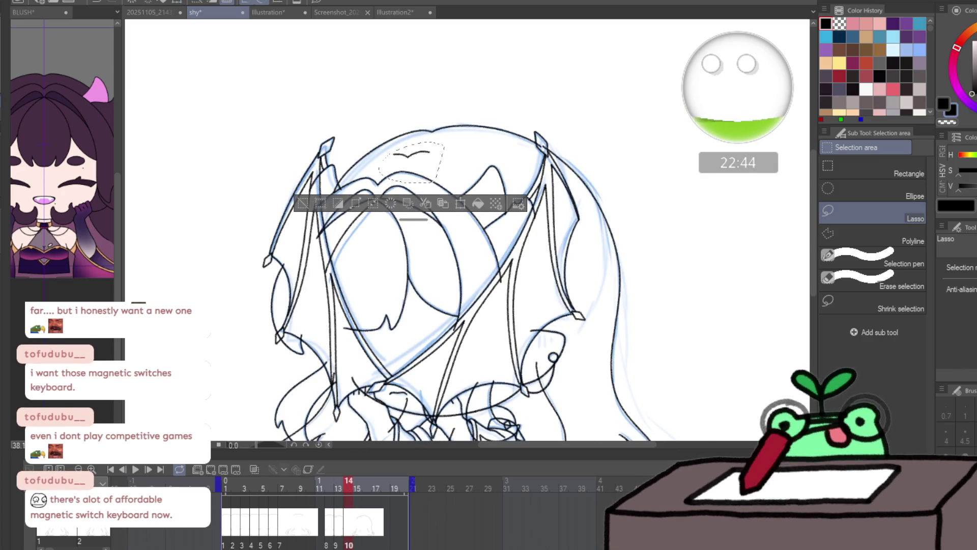
key(ctrl+d)
click(337, 483)
click(350, 481)
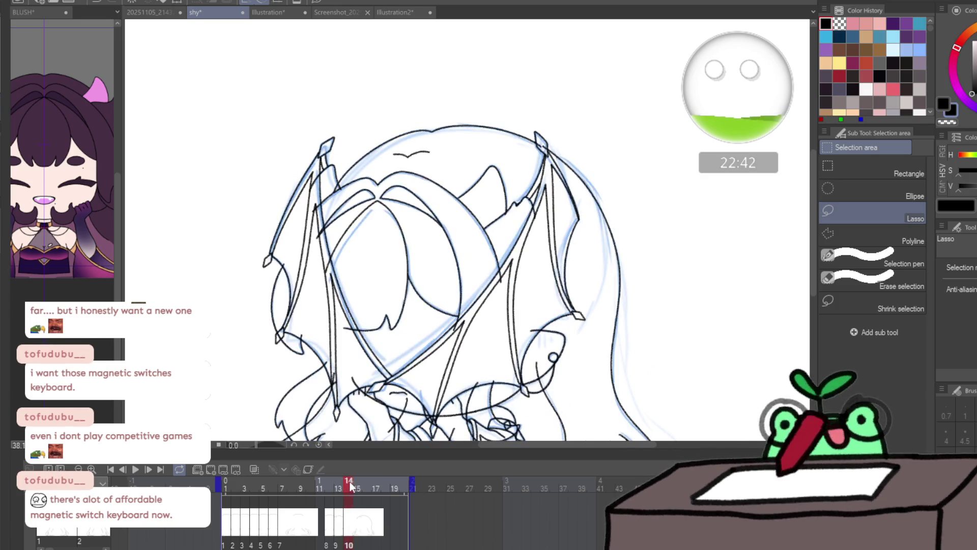
- Add a new drawing cel at frame 15 and clear the selection
click(357, 481)
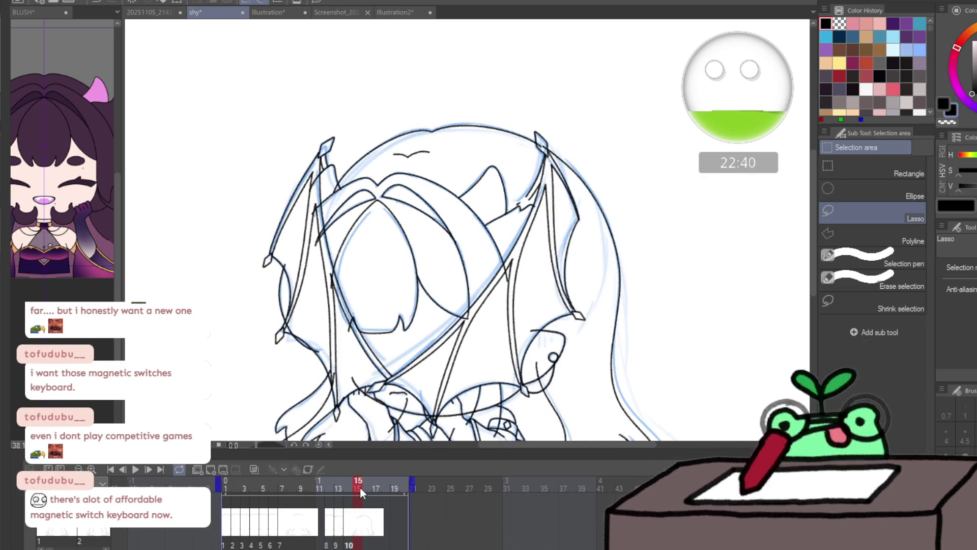
key(ctrl+shift+n)
key(ctrl+shift+d)
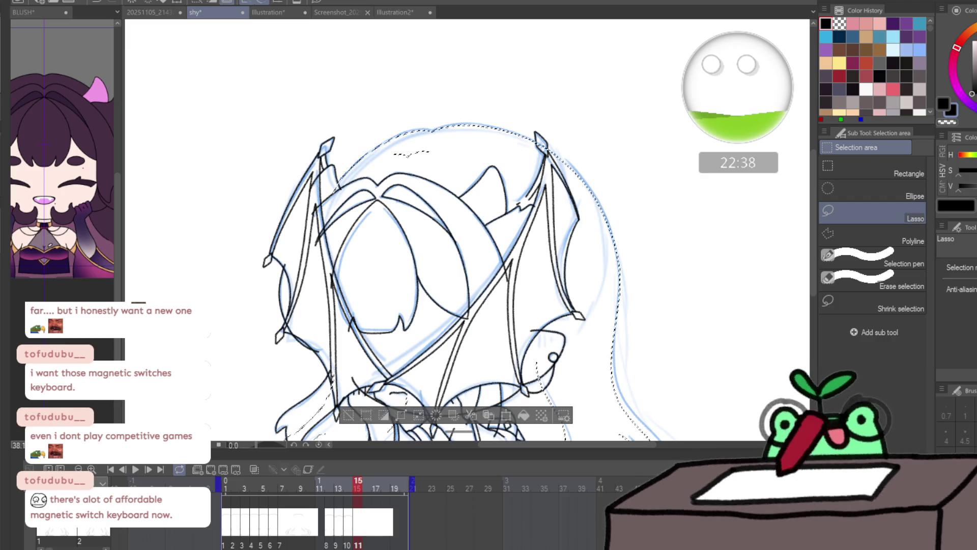
key(p)
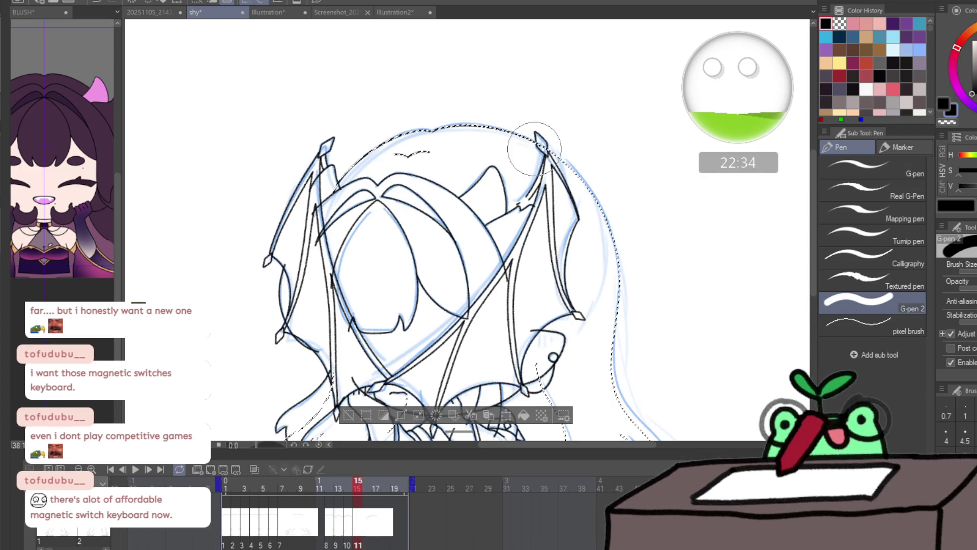
key(ctrl+d)
- Ink the hair's left outline down to the strand tip and close its bottom edge
key(h)
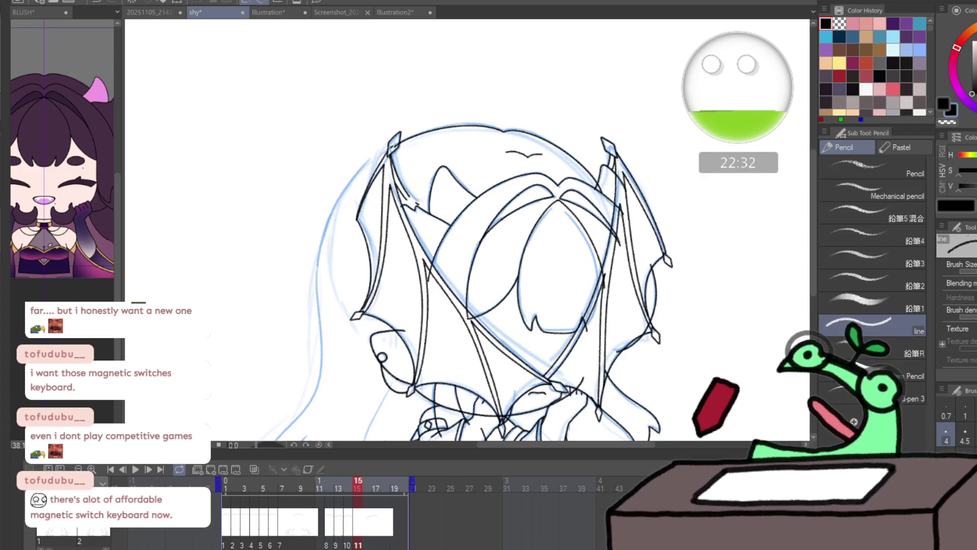
key(p)
mouse_move(343, 175)
mouse_down()
mouse_move(439, 107)
mouse_move(478, 49)
mouse_up()
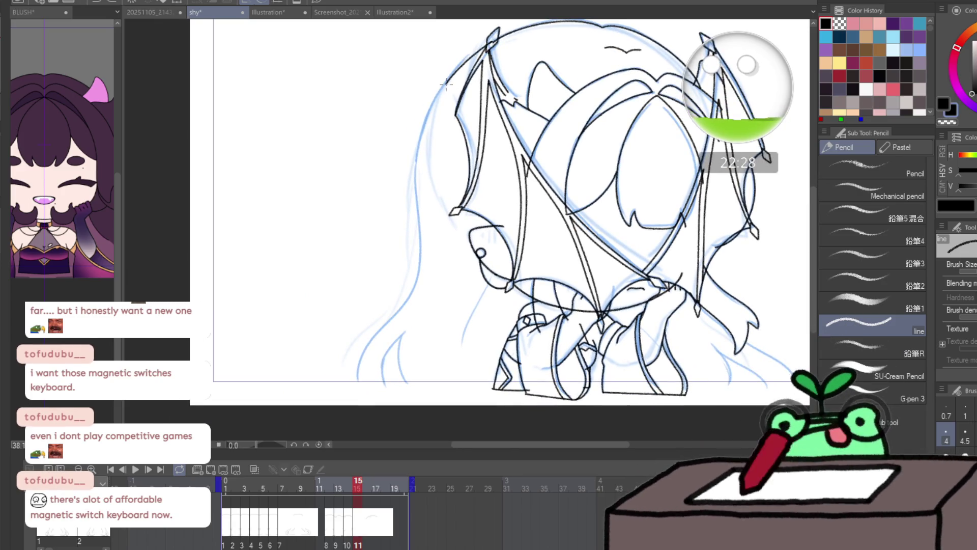
drag(446, 84, 417, 155)
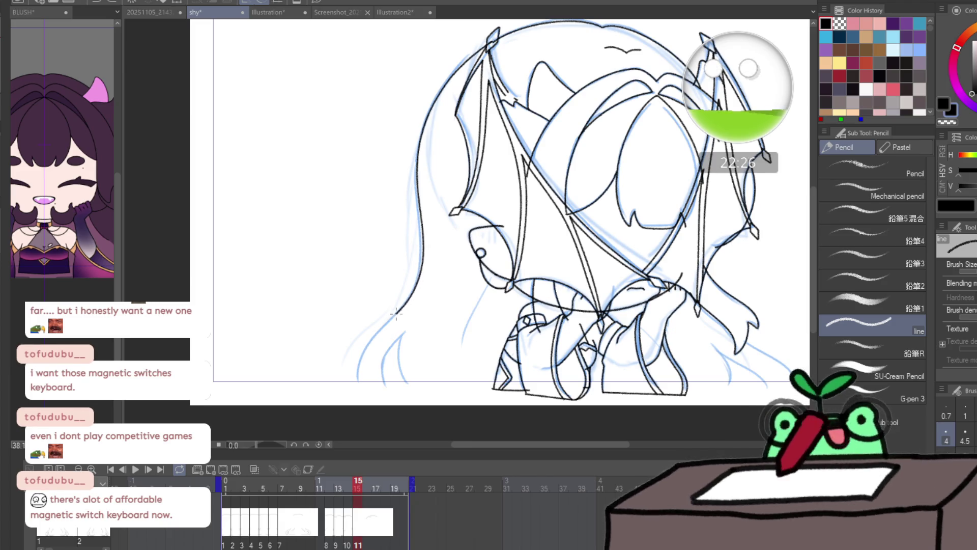
mouse_move(396, 313)
mouse_down()
mouse_move(364, 356)
mouse_move(402, 334)
mouse_up()
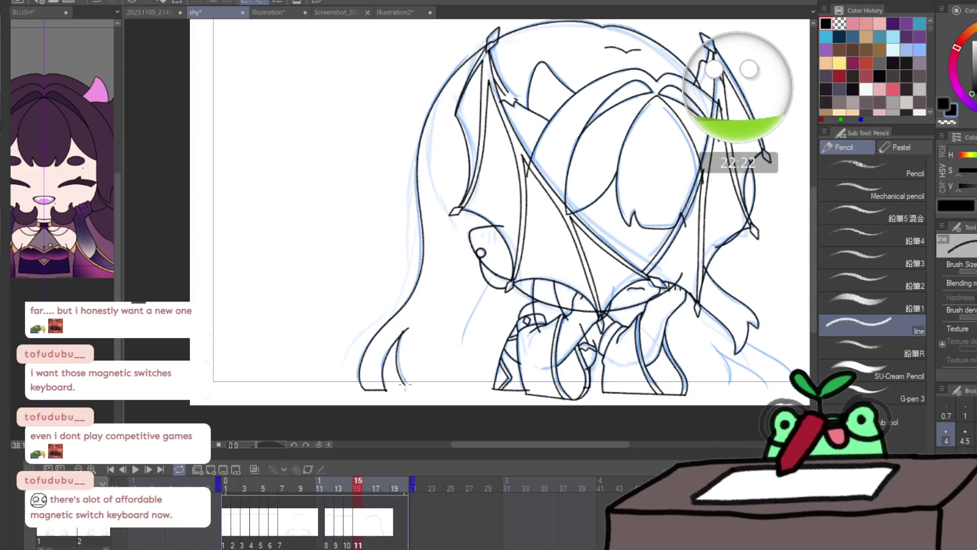
scroll(405, 385, up, 5)
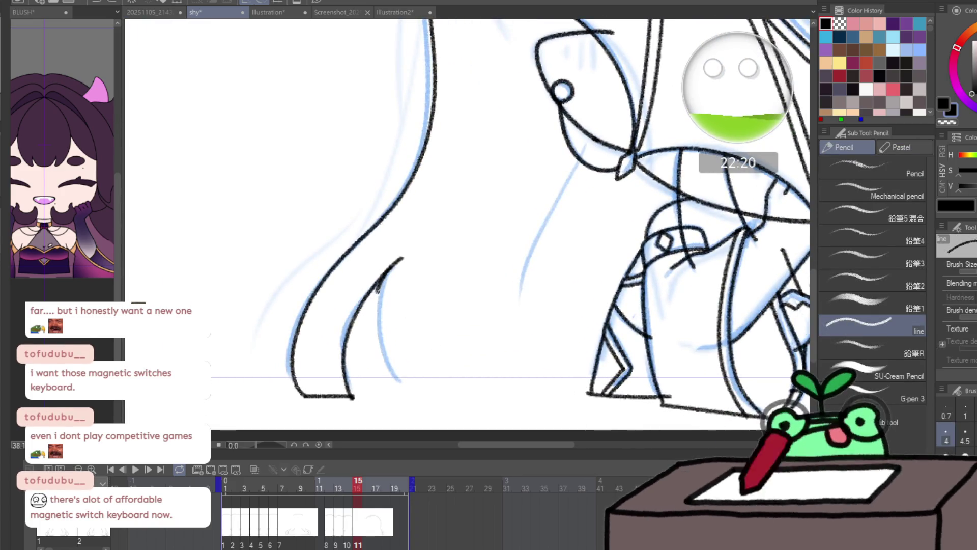
mouse_move(377, 289)
mouse_down()
mouse_move(402, 393)
mouse_move(628, 389)
mouse_up()
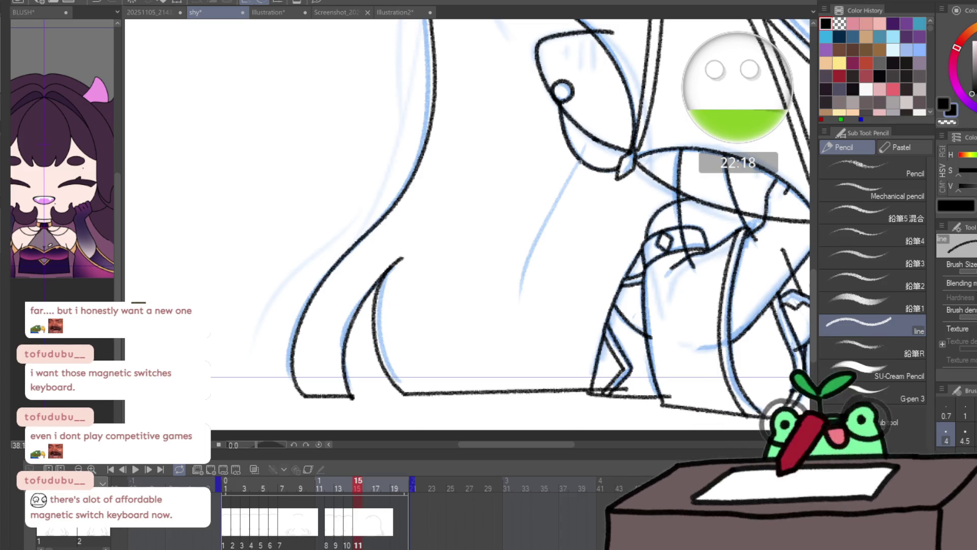
scroll(525, 291, down, 4)
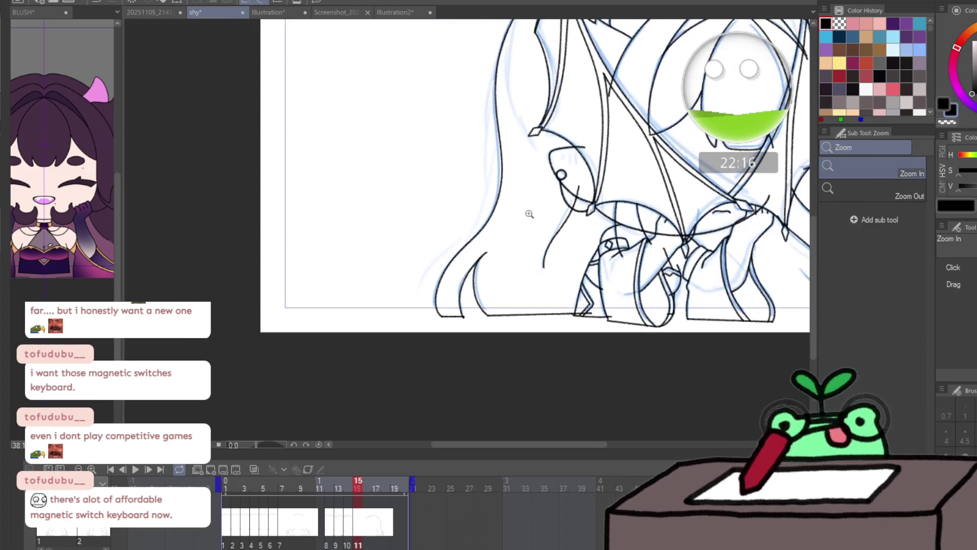
- Flip between frames 14 and 15 to compare, then start a new cel at frame 16
key(Right)
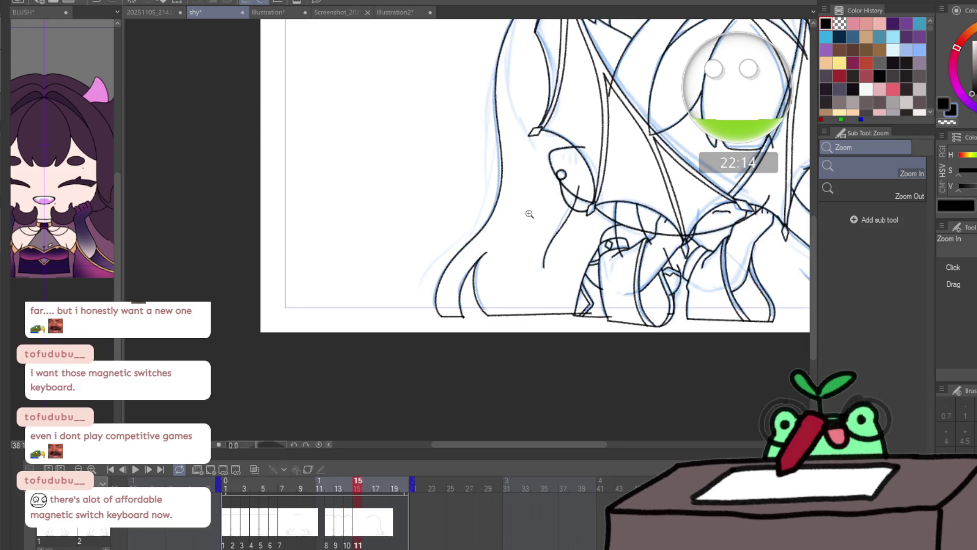
key(Left)
key(Right)
scroll(529, 214, down, 3)
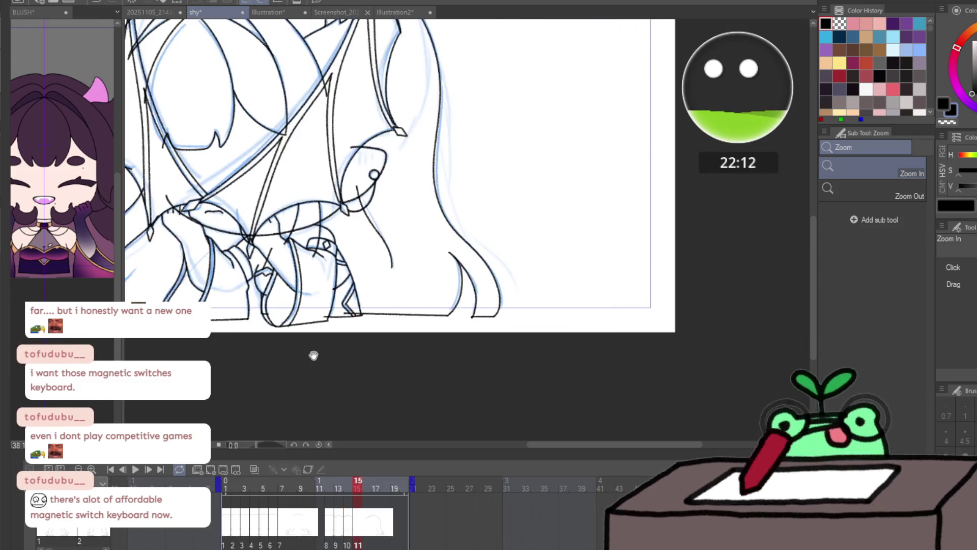
scroll(312, 353, up, 4)
key(p)
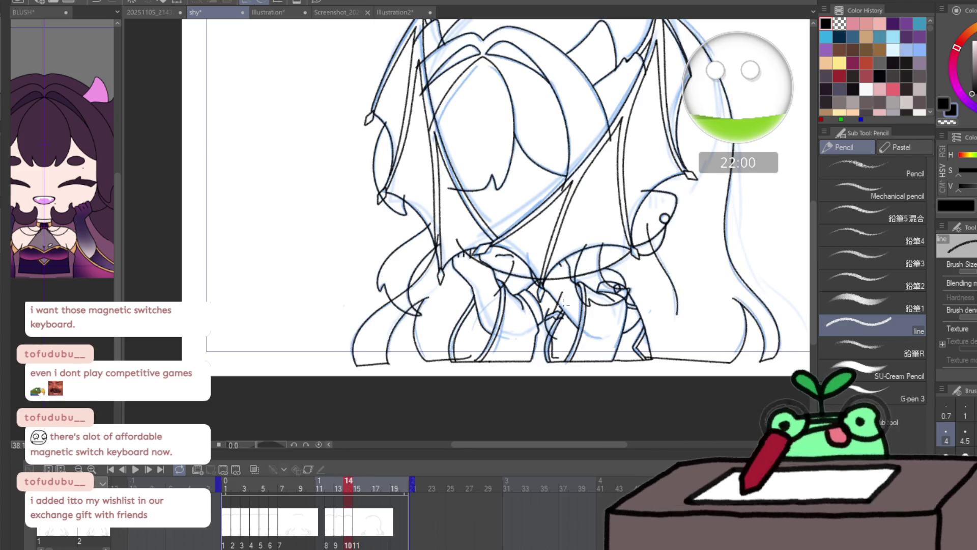
key(ctrl+shift+n)
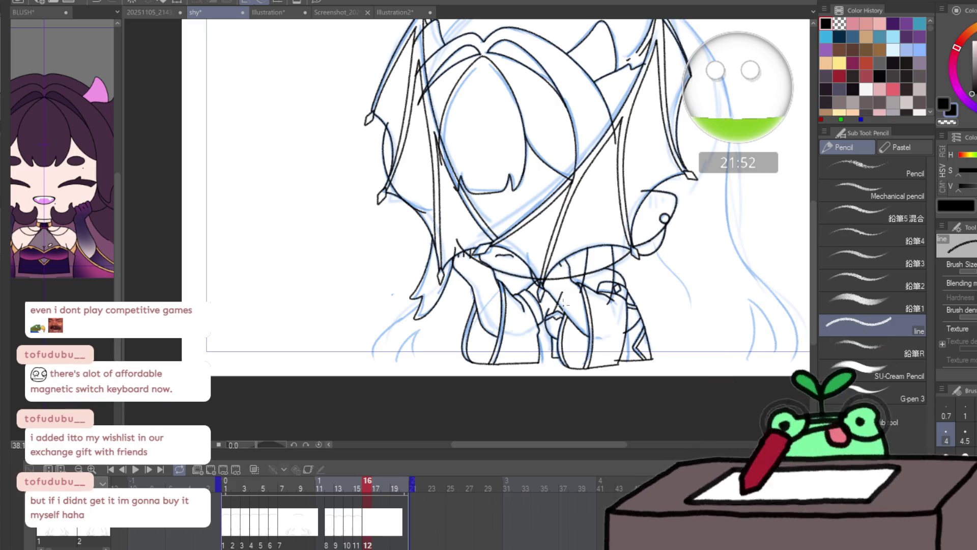
- Lasso the character, clear the selection and mirror the canvas for inking
drag(647, 232, 683, 314)
drag(262, 217, 205, 279)
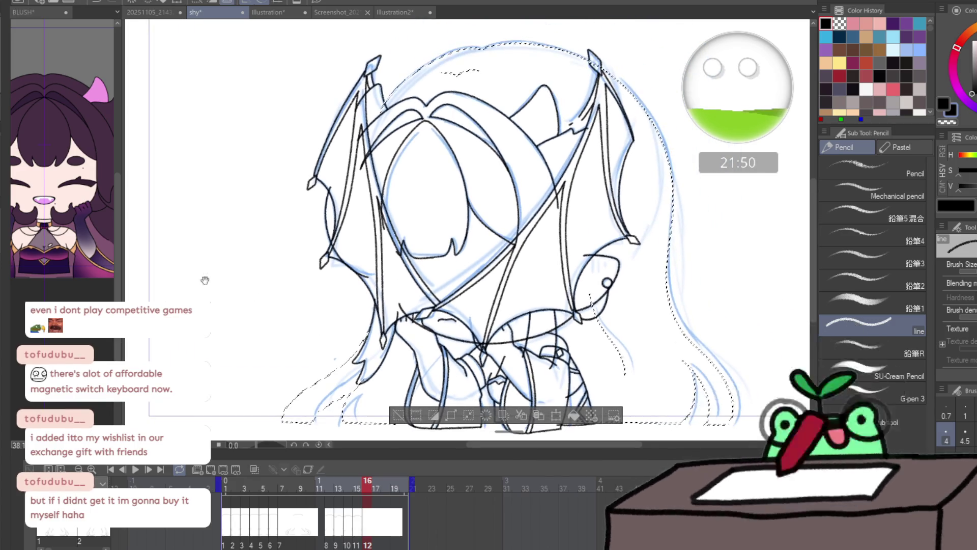
key(b)
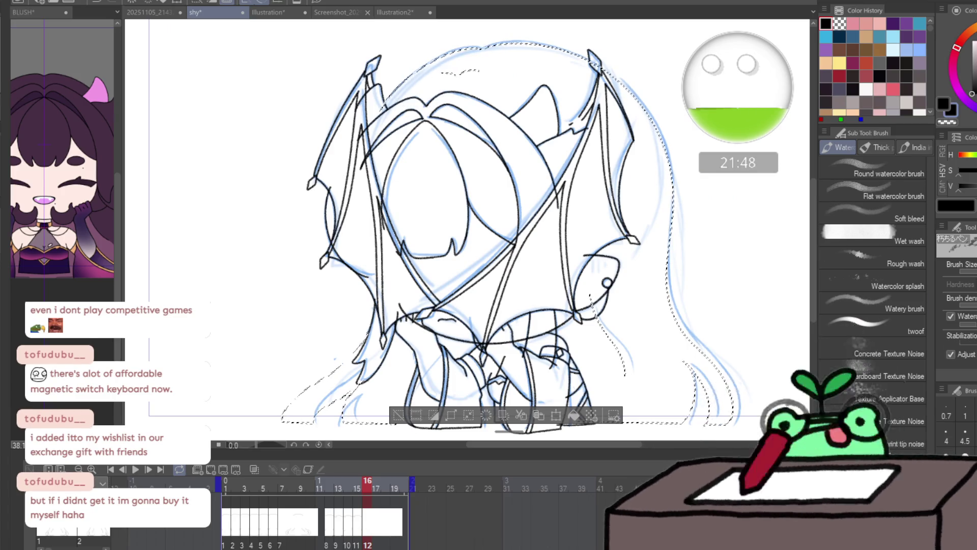
key(p)
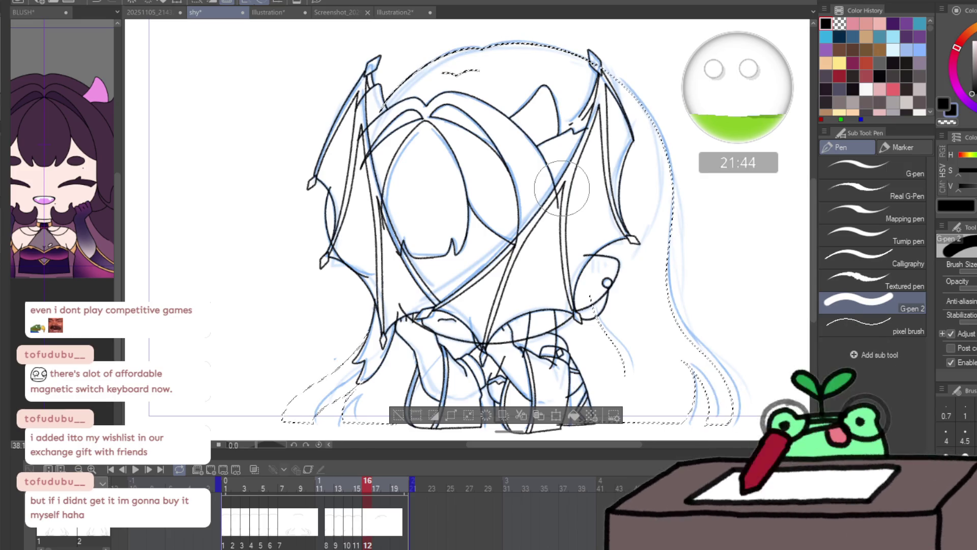
key(ctrl+d)
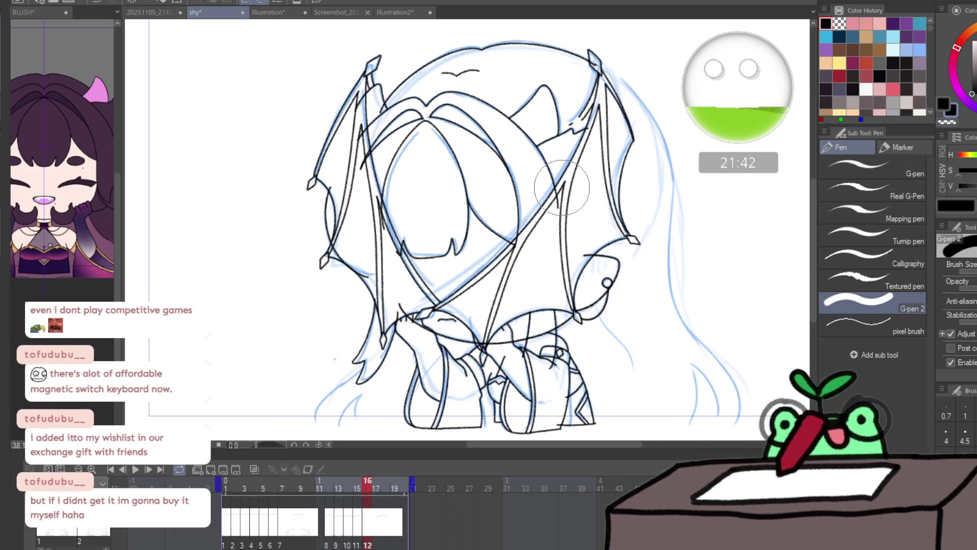
key(h)
key(p)
drag(449, 238, 563, 217)
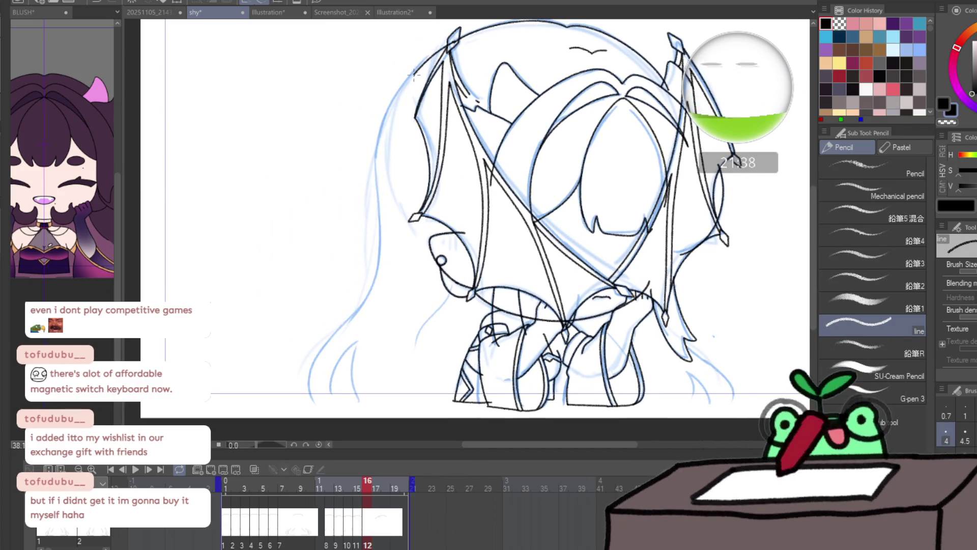
- Ink the hair's left edge from the head top down to its tip, retrying strokes
mouse_move(392, 102)
mouse_down()
mouse_move(380, 145)
mouse_move(378, 260)
mouse_move(358, 306)
mouse_up()
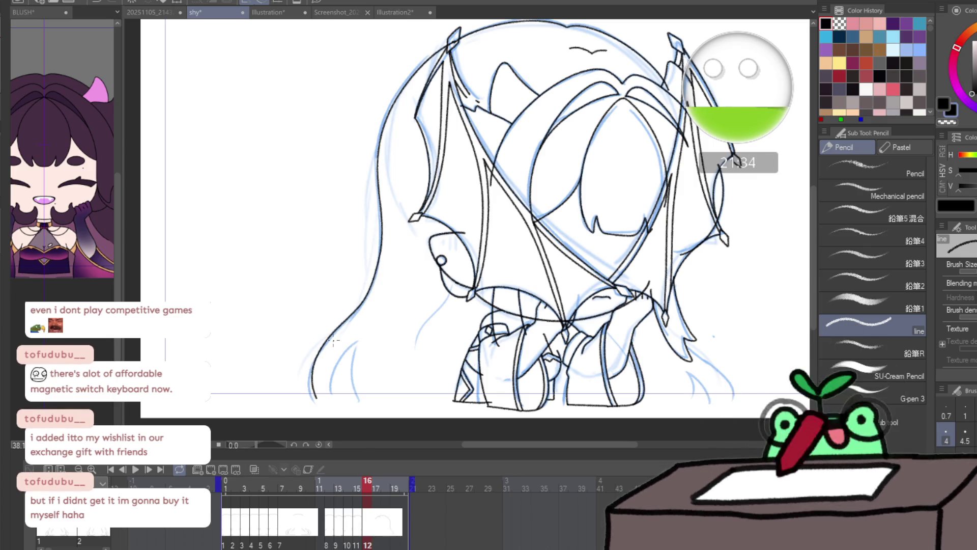
key(ctrl+z)
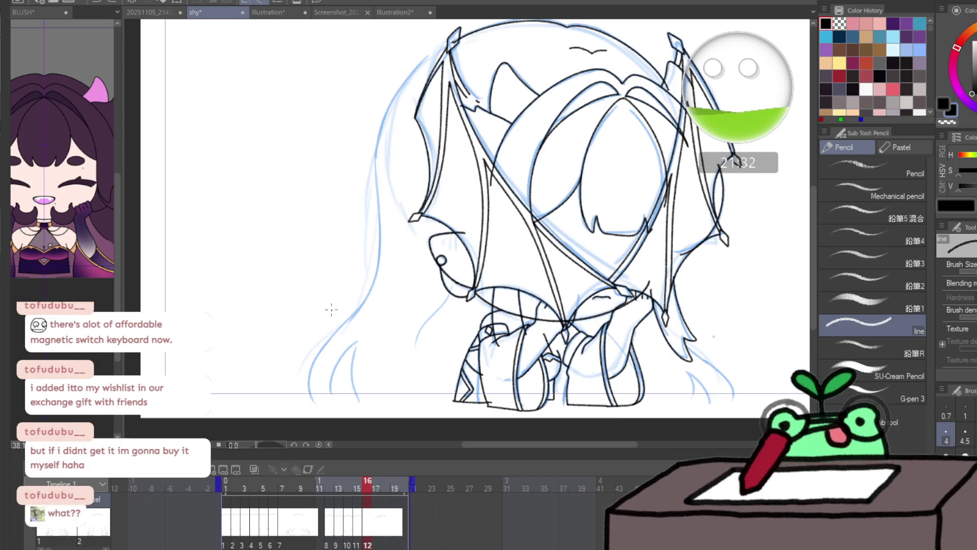
mouse_move(312, 408)
mouse_down()
mouse_move(308, 391)
mouse_move(359, 305)
mouse_move(377, 249)
mouse_move(375, 155)
mouse_move(422, 59)
mouse_move(457, 41)
mouse_up()
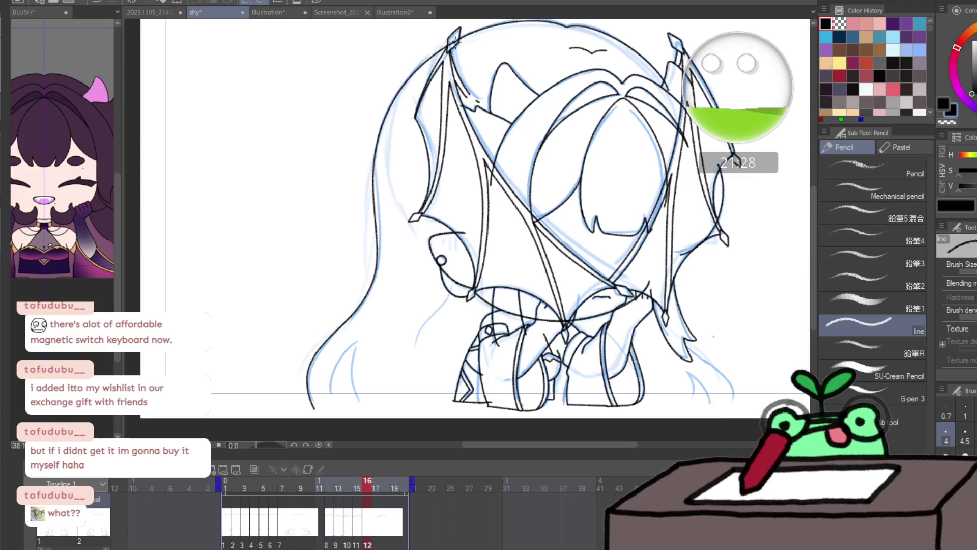
key(ctrl+z)
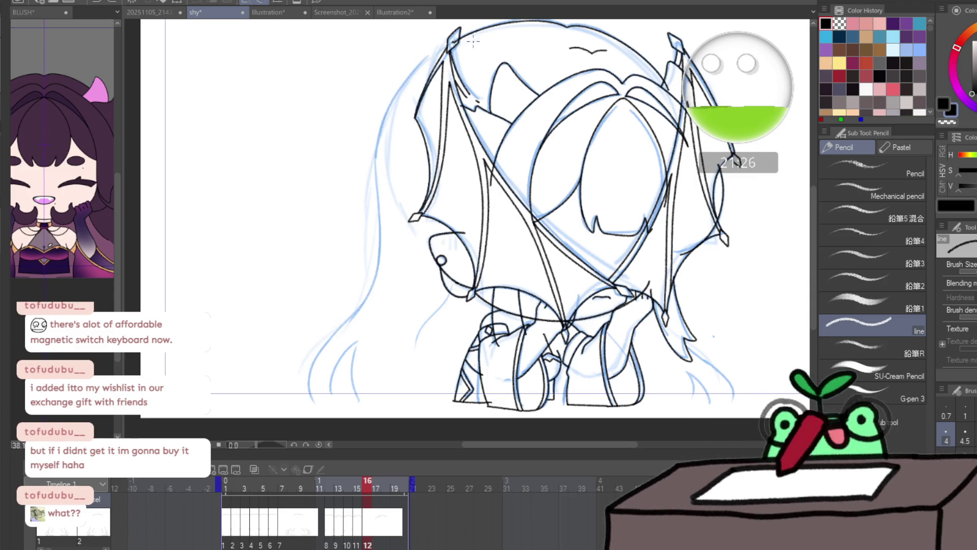
mouse_move(453, 43)
mouse_down()
mouse_move(423, 62)
mouse_move(381, 129)
mouse_move(377, 177)
mouse_up()
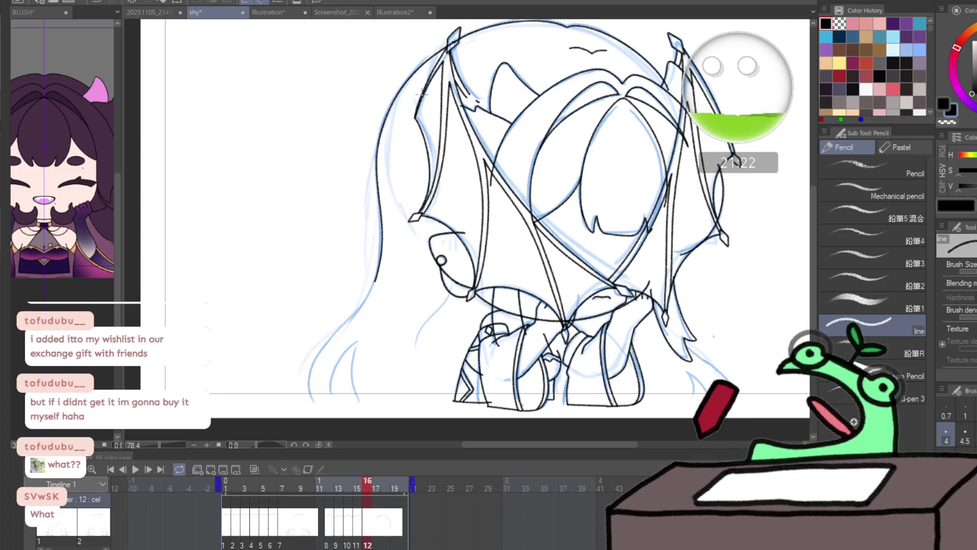
key(ctrl+z)
mouse_move(435, 51)
mouse_down()
mouse_move(379, 120)
mouse_move(373, 181)
mouse_move(382, 235)
mouse_up()
mouse_move(336, 329)
mouse_down()
mouse_move(318, 369)
mouse_move(328, 404)
mouse_up()
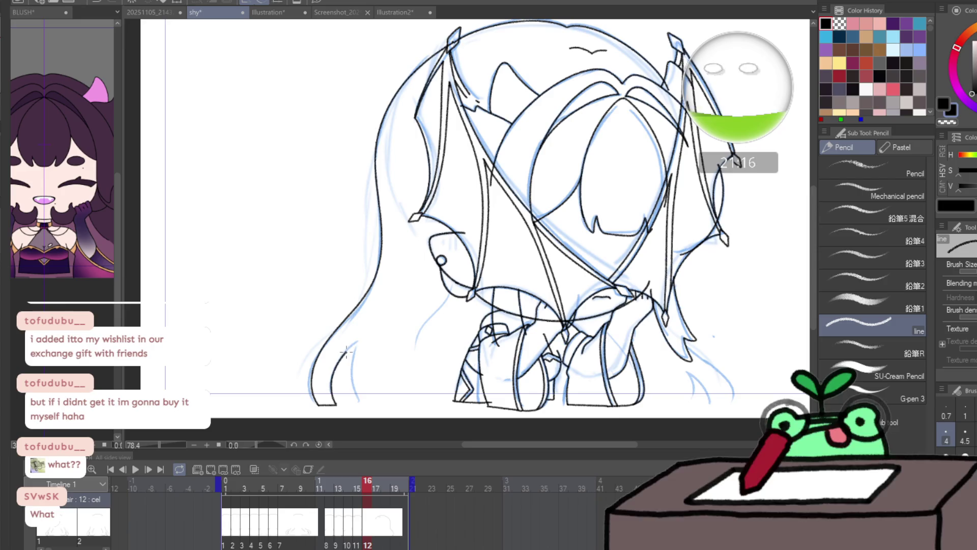
- Ink the inner hair-tip strands following the blue sketch, then check a neighbouring frame
key(ctrl+z)
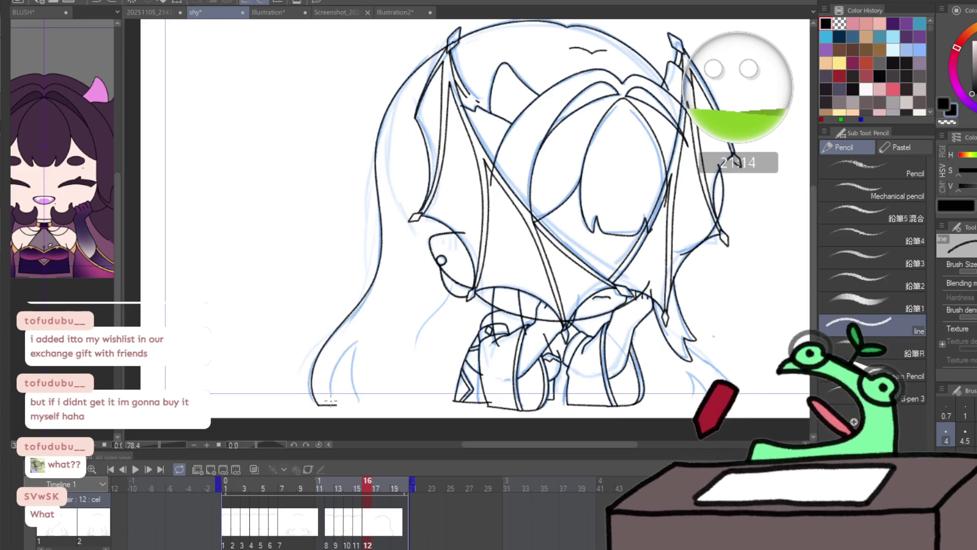
drag(344, 354, 360, 341)
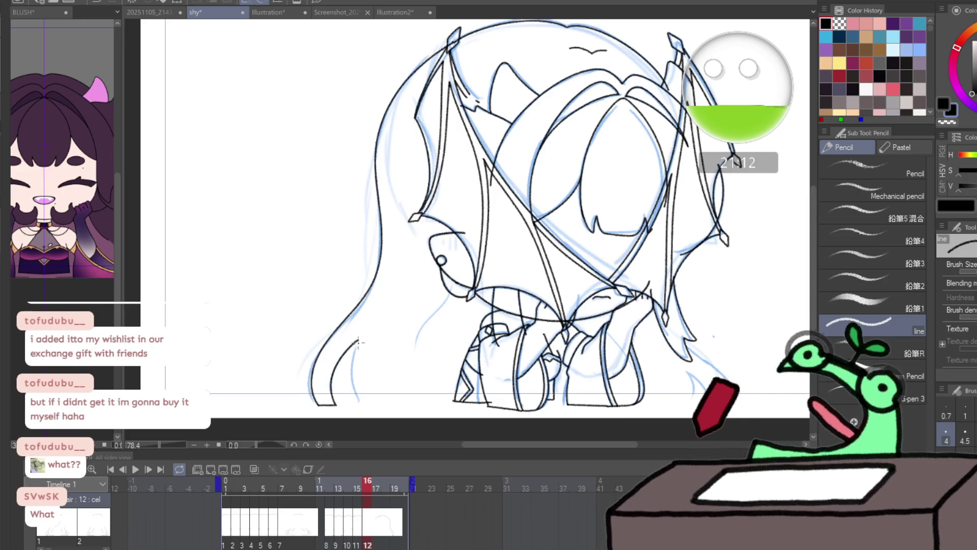
drag(353, 392, 361, 403)
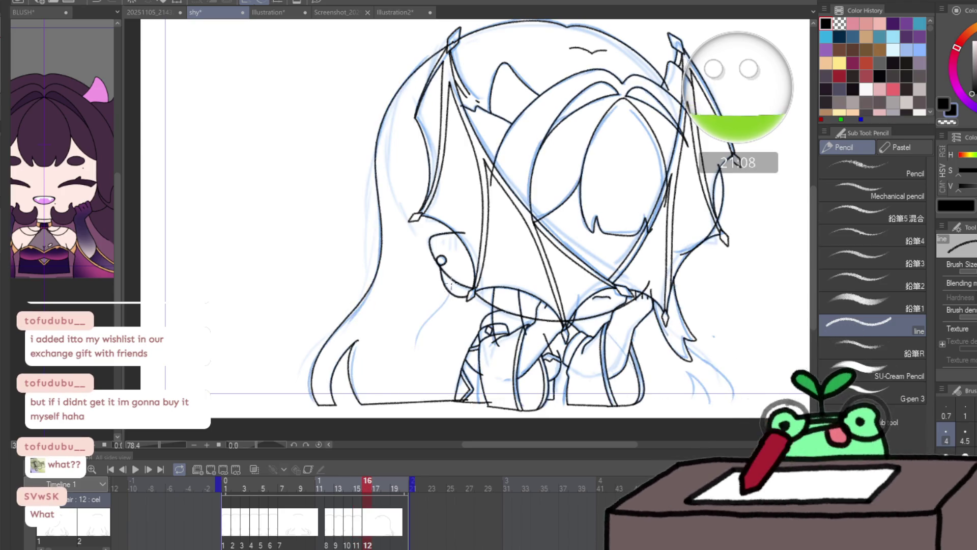
drag(446, 299, 422, 337)
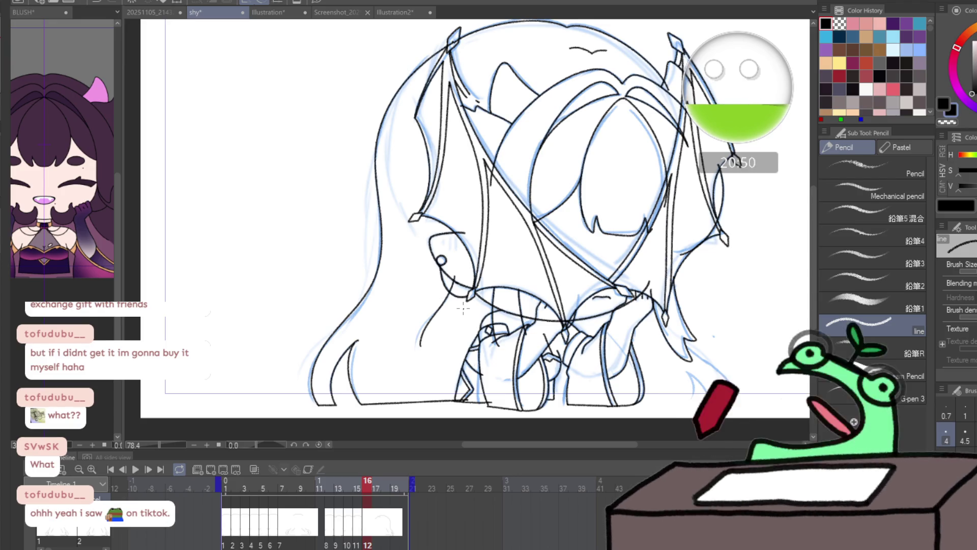
click(356, 482)
click(367, 481)
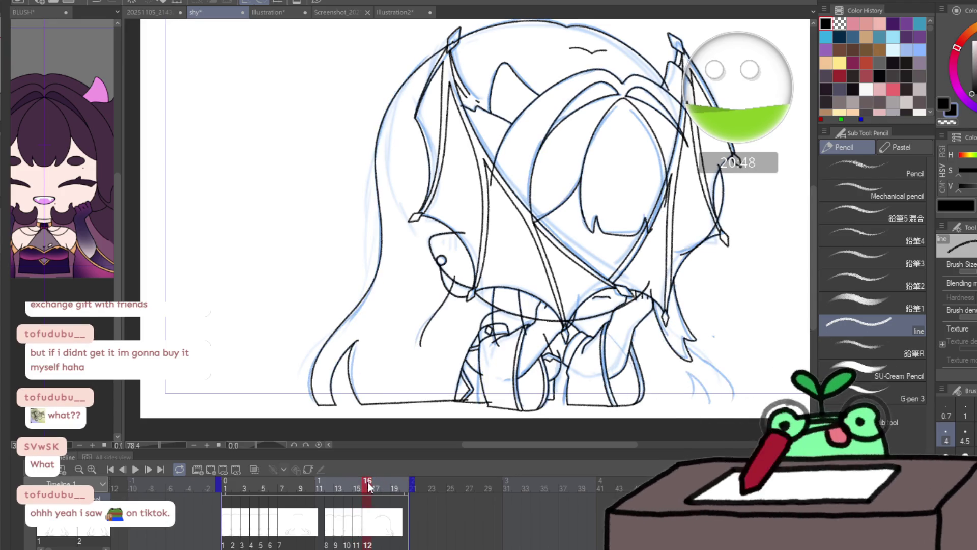
- Ink two hair strands across the lower body, one curving toward the hair tip
key(ctrl+plus)
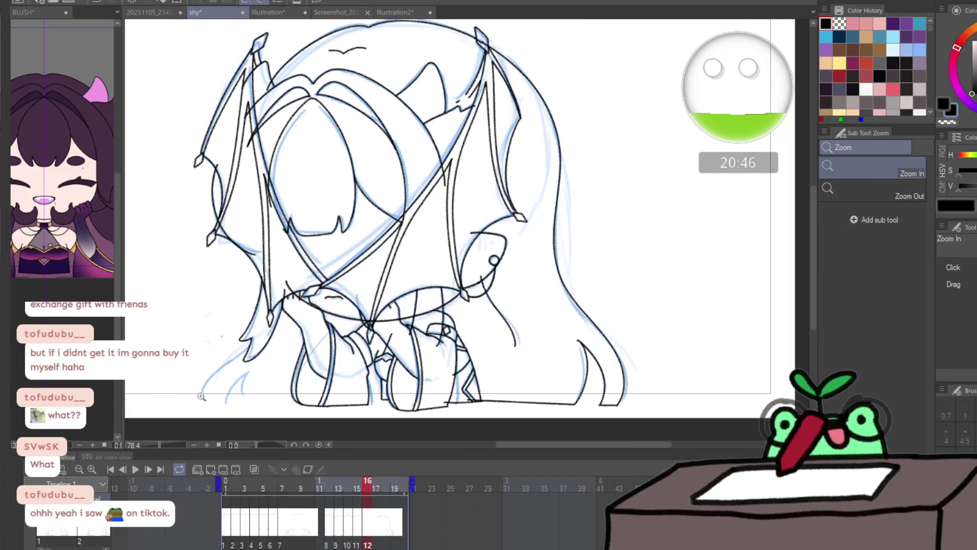
key(ctrl+plus)
key(p)
drag(308, 289, 237, 344)
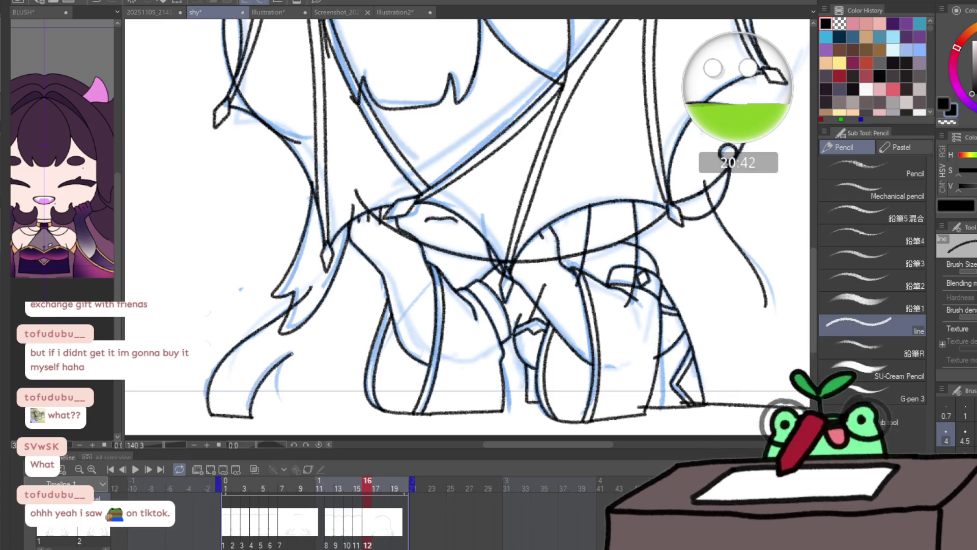
mouse_move(299, 350)
mouse_down()
mouse_move(281, 407)
mouse_move(407, 413)
mouse_up()
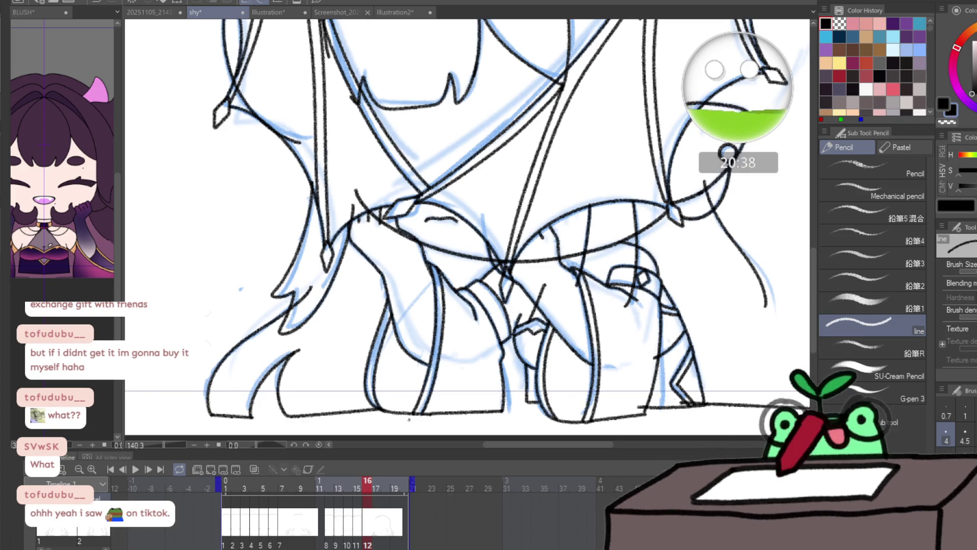
drag(441, 307, 412, 310)
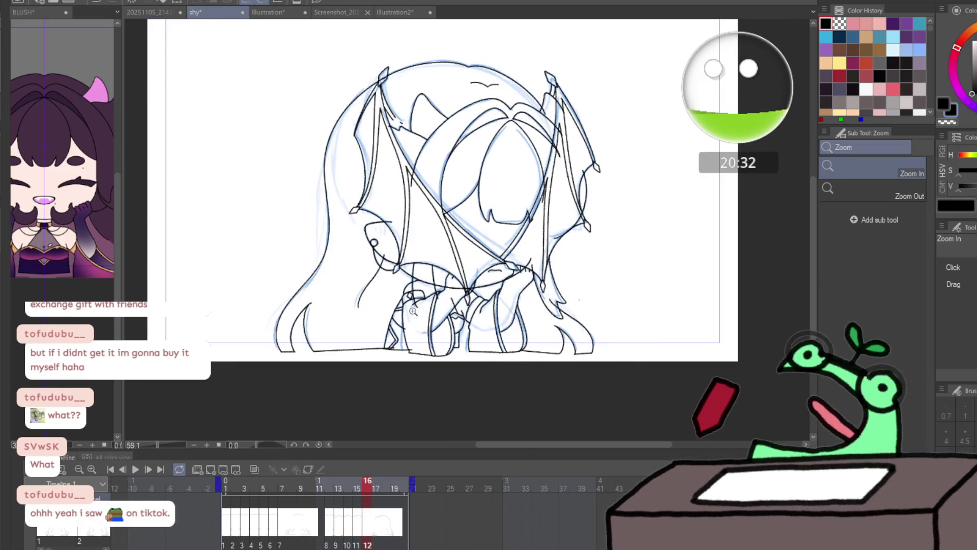
drag(330, 115, 349, 114)
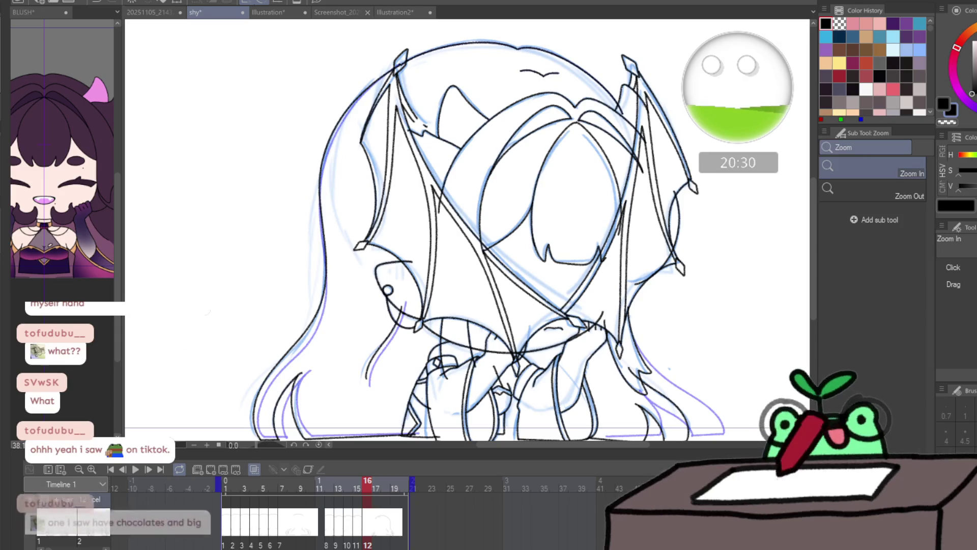
- Choose the plain Liquify push mode, then add a new blank cel at frame 17
key(j)
click(827, 166)
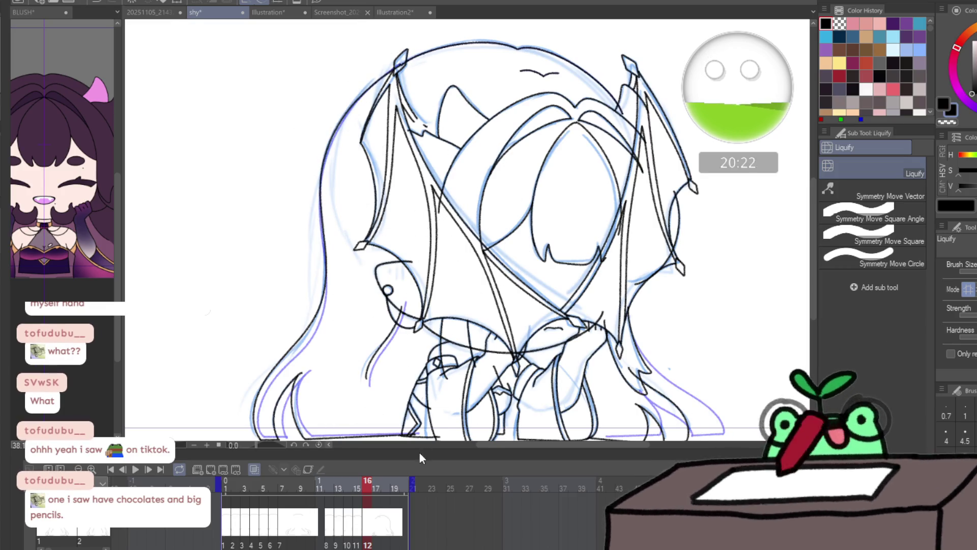
click(373, 487)
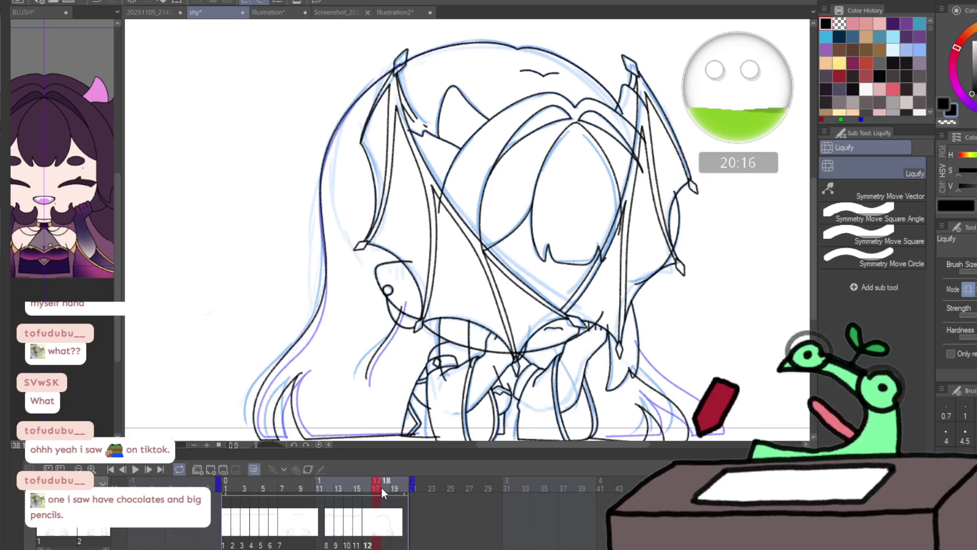
key(ctrl+shift+alt+n)
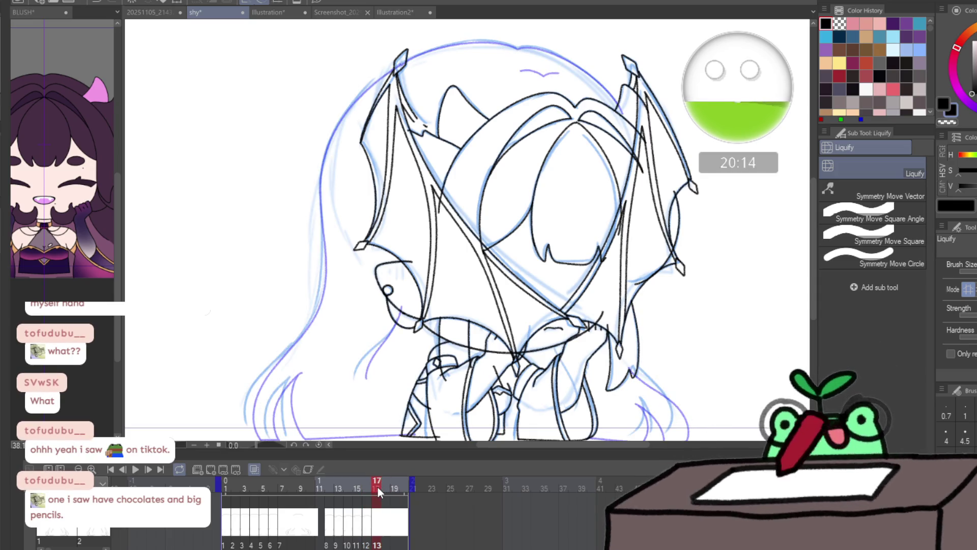
- Paste the copied hair lines onto frame 17 and deselect them
key(ctrl+v)
key(p)
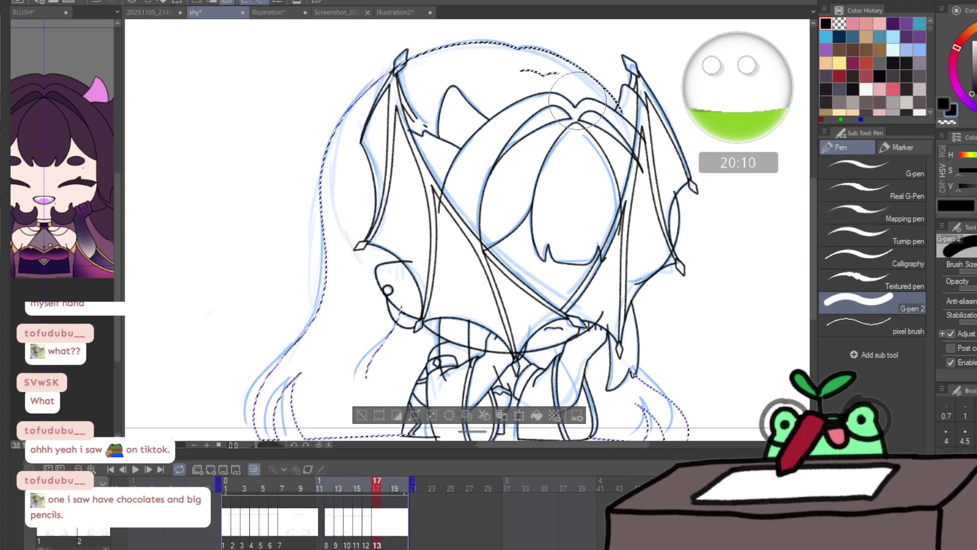
key(ctrl+d)
drag(239, 93, 293, 61)
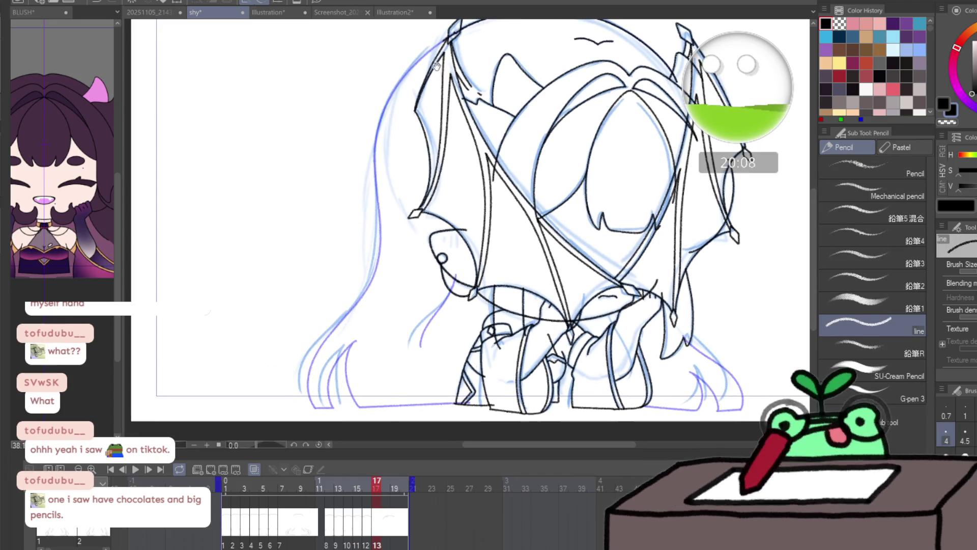
key(e)
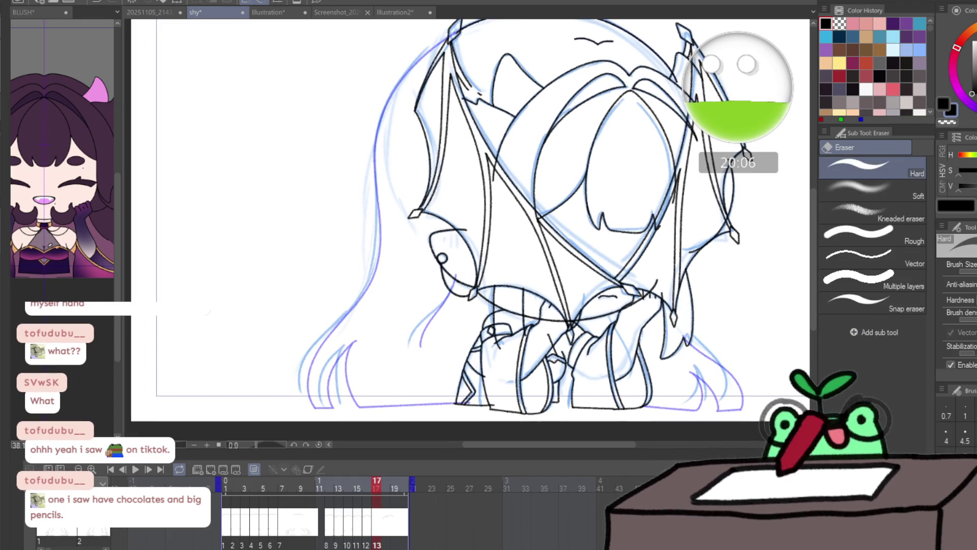
key(p)
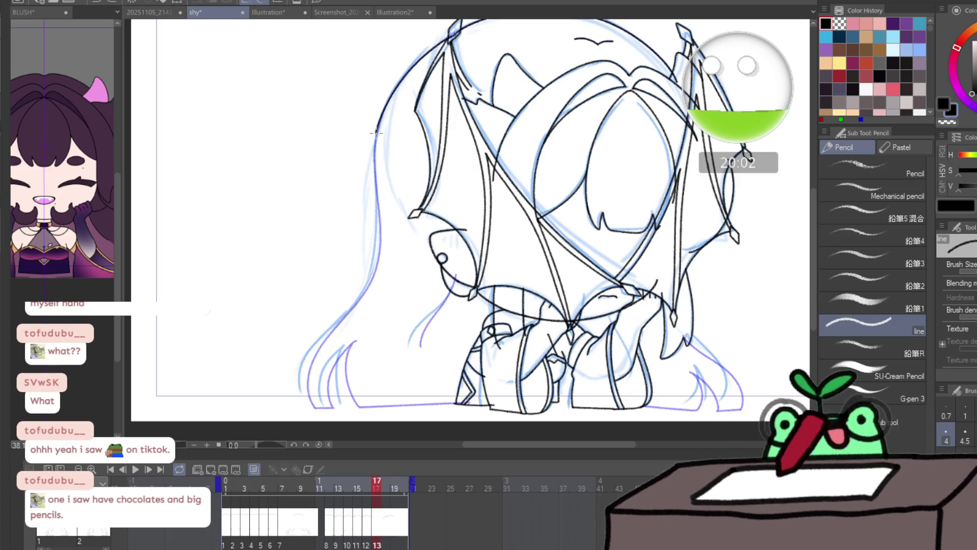
- Trace the hair's left outline in black from the top down, redoing a misplaced stroke
drag(376, 133, 376, 268)
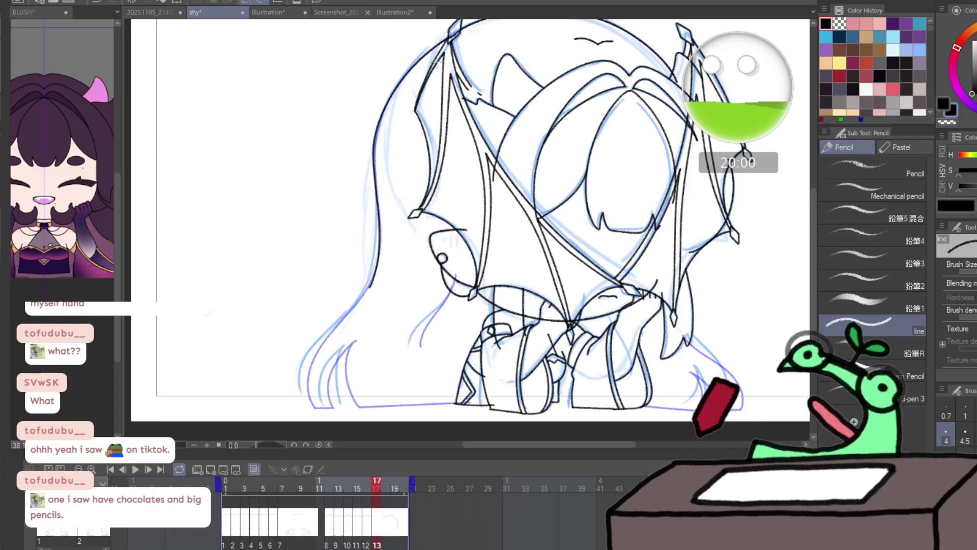
drag(412, 70, 374, 135)
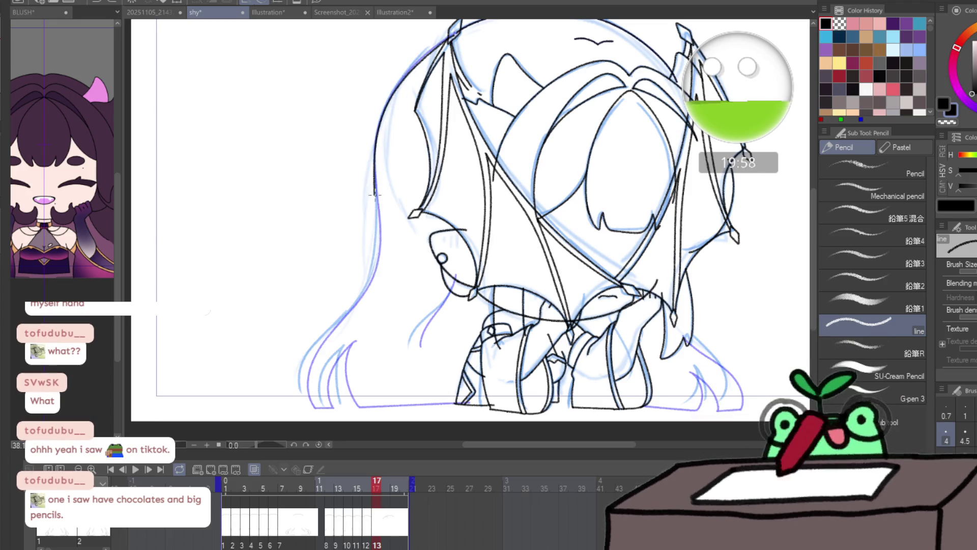
drag(374, 194, 375, 249)
key(ctrl+z)
mouse_move(449, 38)
mouse_down()
mouse_move(412, 67)
mouse_move(377, 127)
mouse_move(375, 199)
mouse_up()
mouse_move(373, 251)
mouse_down()
mouse_move(300, 379)
mouse_move(333, 407)
mouse_move(331, 361)
mouse_up()
scroll(347, 341, up, 3)
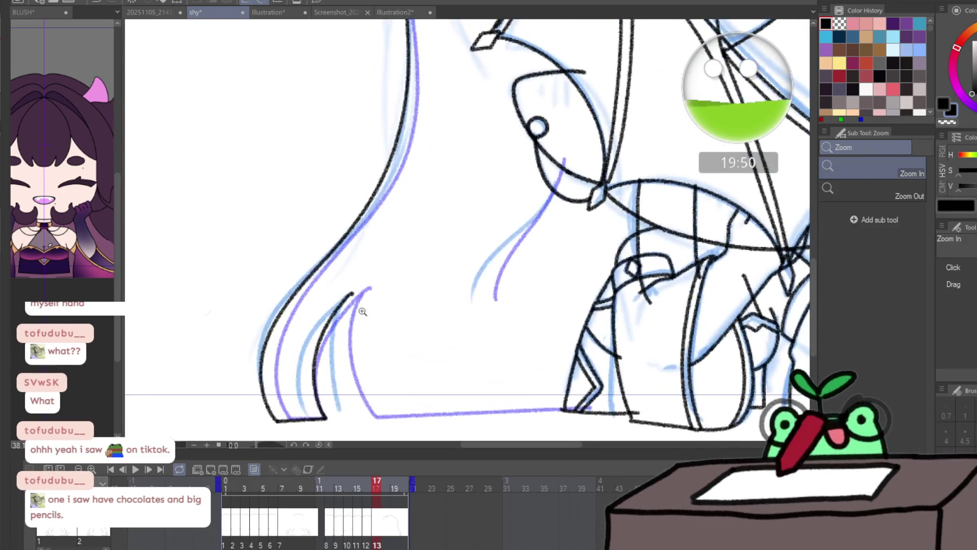
- Ink the hair tip, the straight bottom edge and an inner strand along the purple guide
mouse_move(350, 298)
mouse_down()
mouse_move(335, 379)
mouse_move(369, 418)
mouse_up()
shift+click(566, 407)
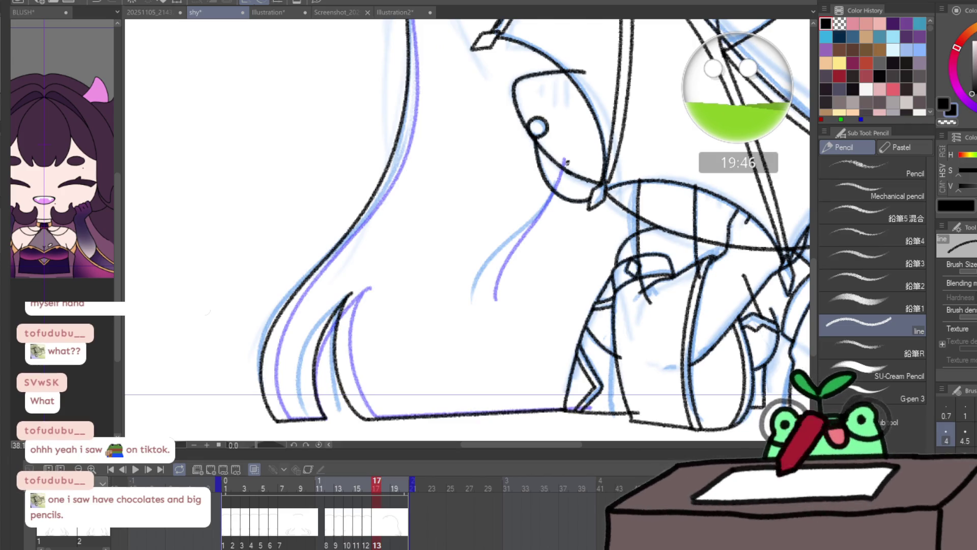
drag(566, 161, 528, 222)
drag(488, 273, 490, 289)
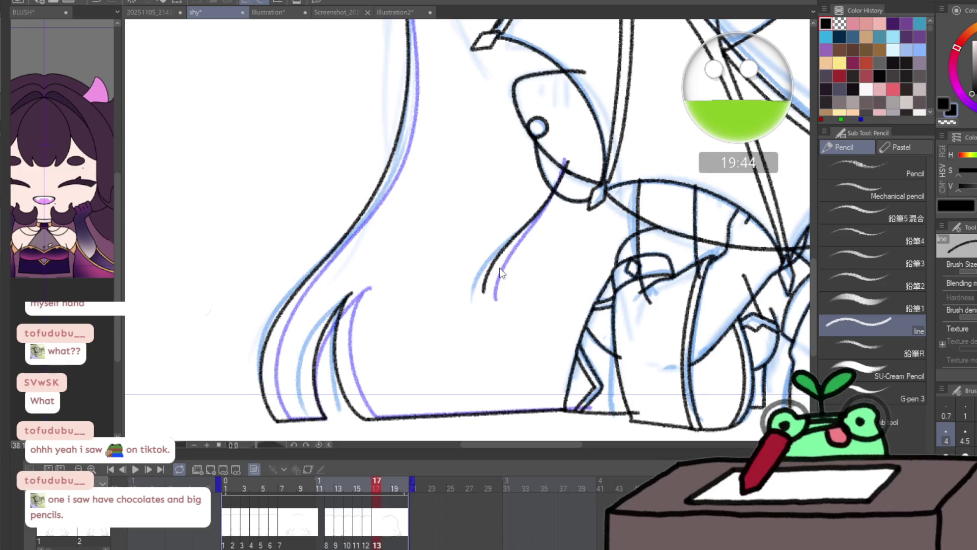
key(ctrl+z)
drag(508, 255, 548, 203)
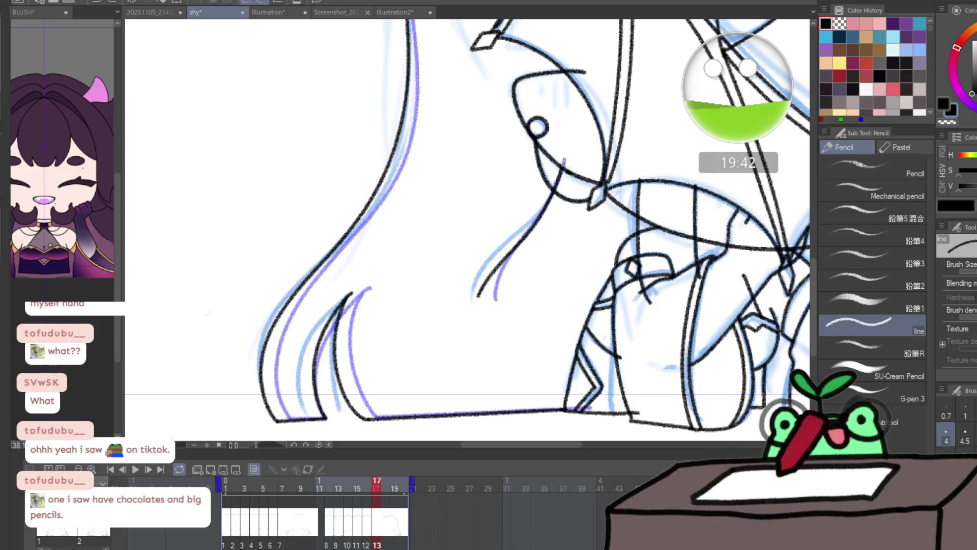
scroll(537, 147, down, 3)
scroll(538, 147, right, 3)
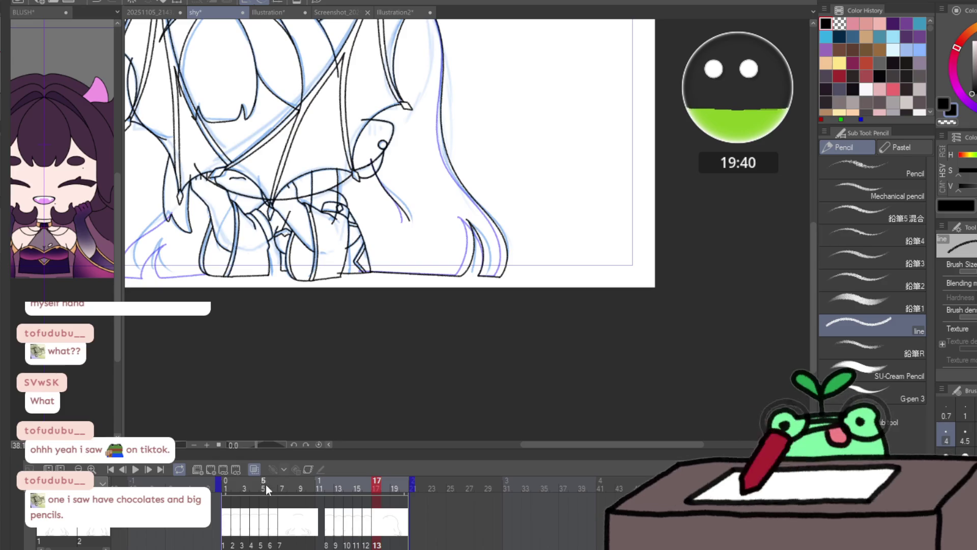
- Ink three lower-left hair strands and extend the bottom edge line to the right
scroll(388, 377, up, 1)
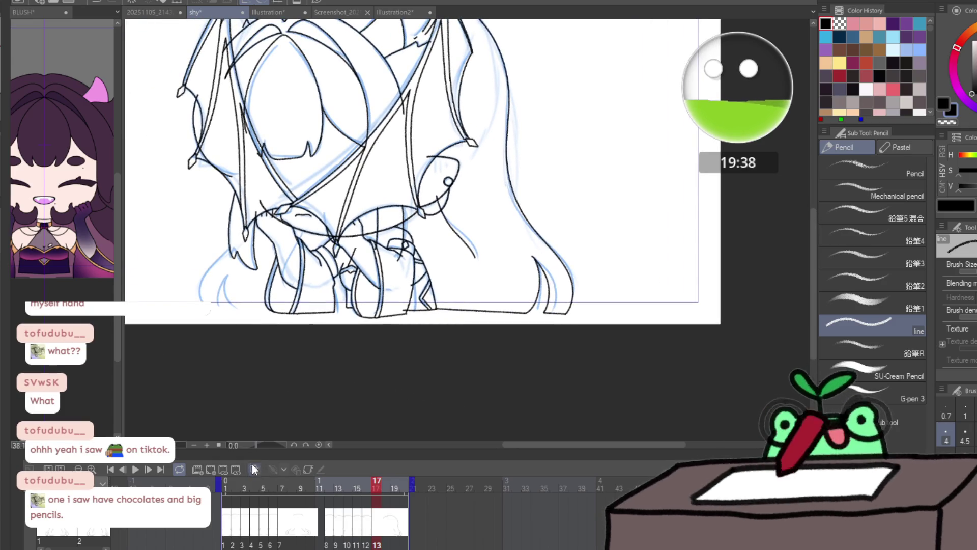
scroll(211, 322, up, 4)
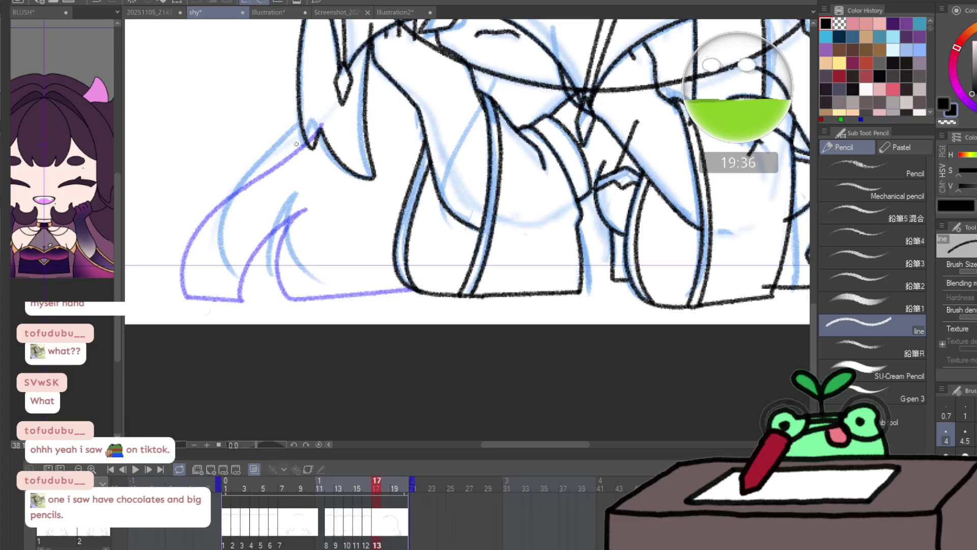
drag(314, 109, 288, 124)
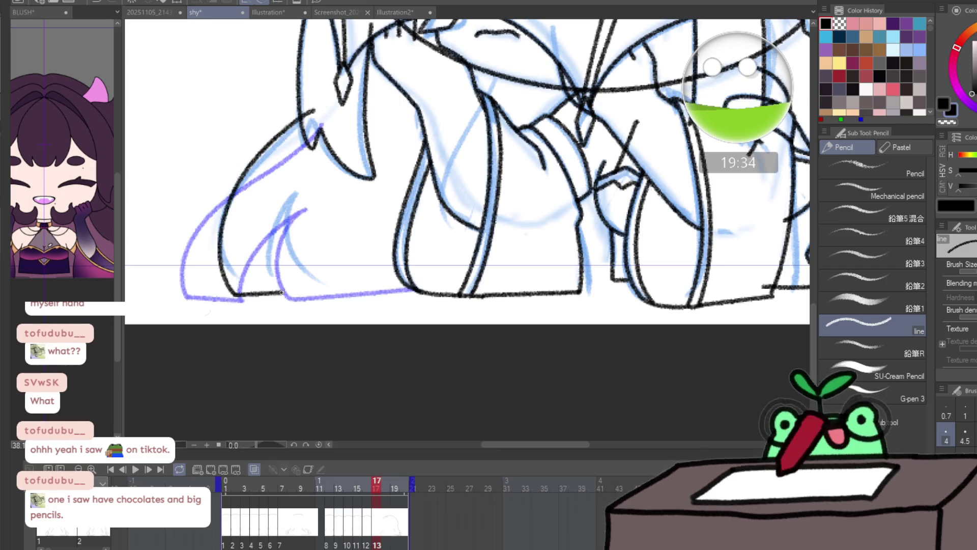
drag(281, 292, 272, 234)
drag(300, 187, 287, 225)
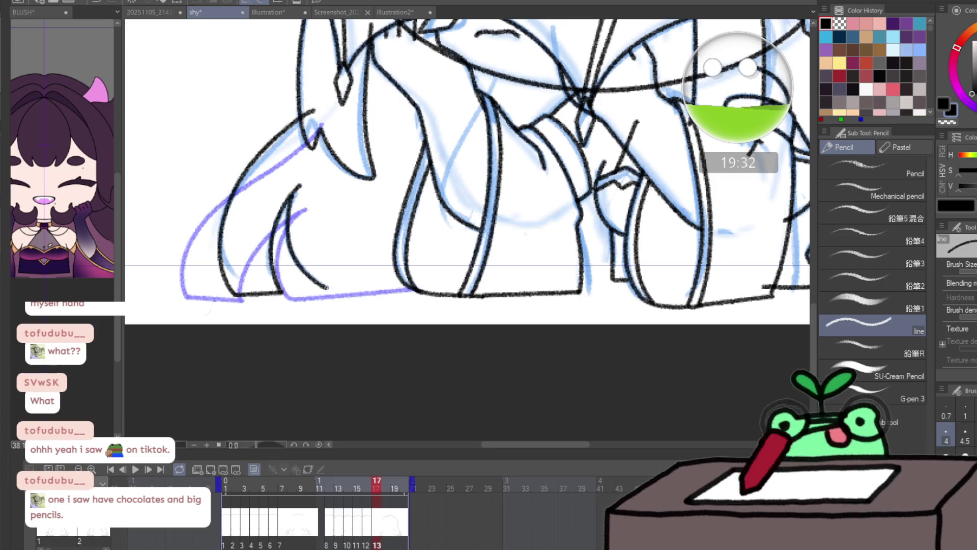
mouse_move(327, 287)
mouse_down()
mouse_move(383, 290)
mouse_move(395, 234)
mouse_up()
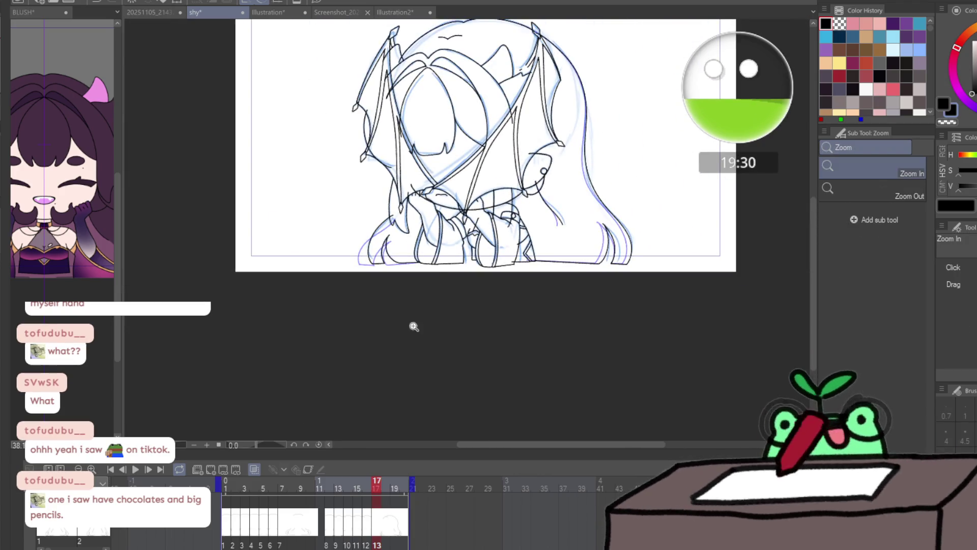
key(ctrl+plus)
key(p)
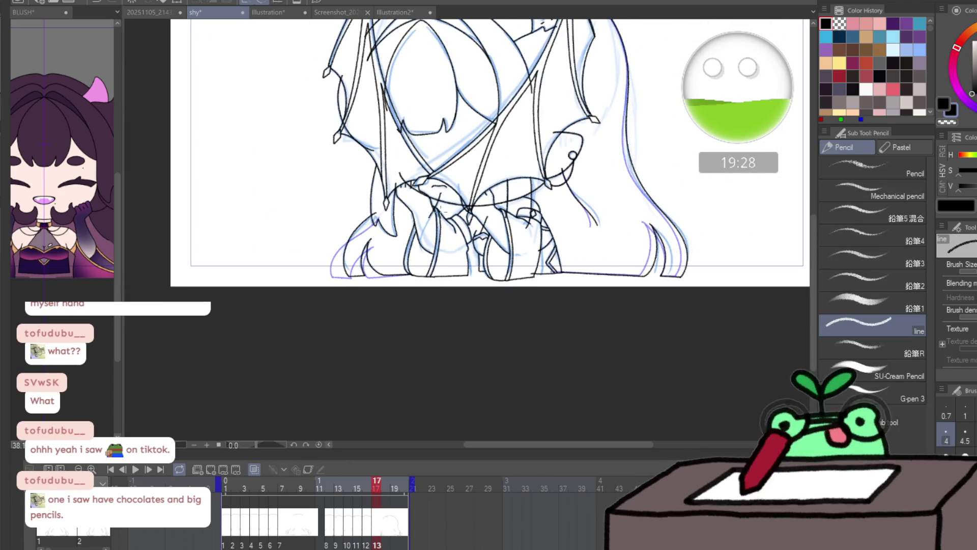
- Compare frame 17 against frame 15, then start animation playback
key(Left)
key(Left)
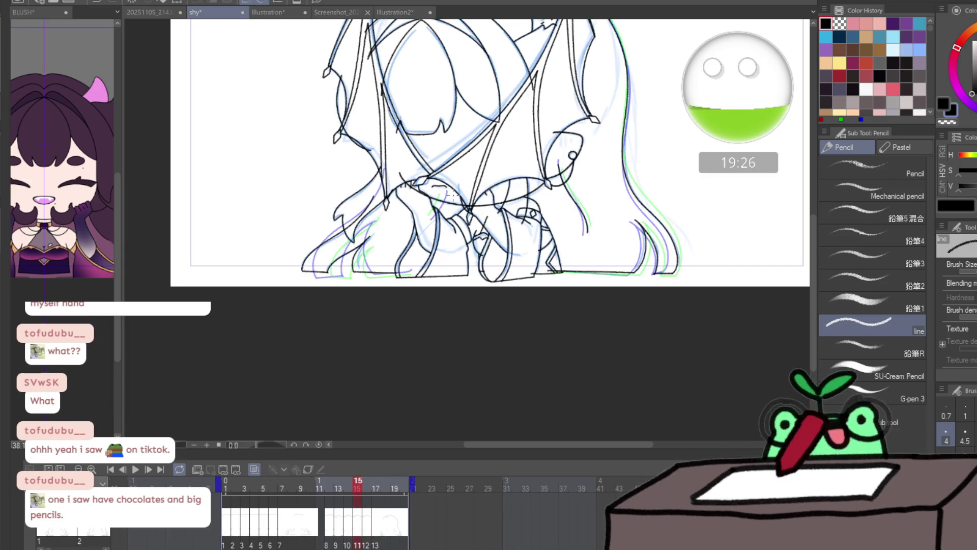
key(Right)
key(Right)
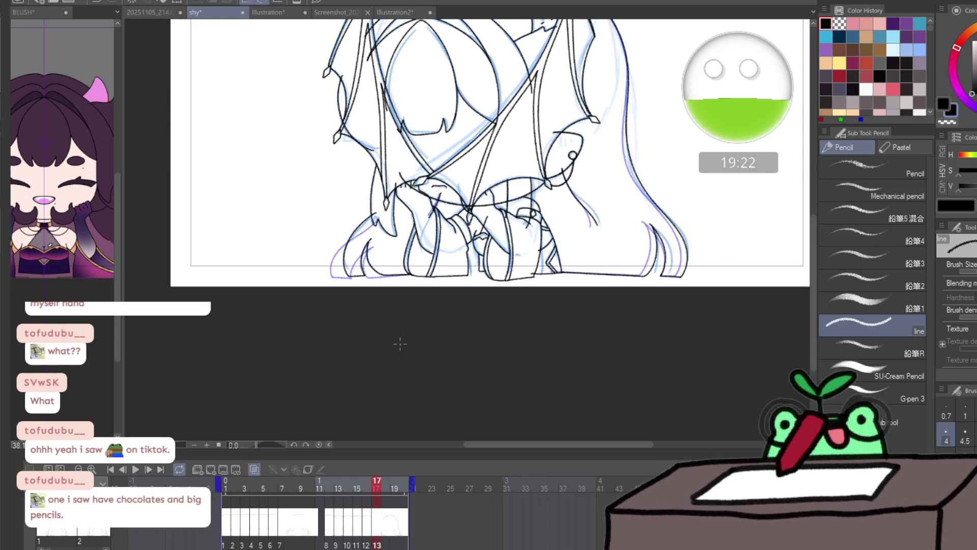
key(/)
drag(400, 344, 255, 453)
click(136, 468)
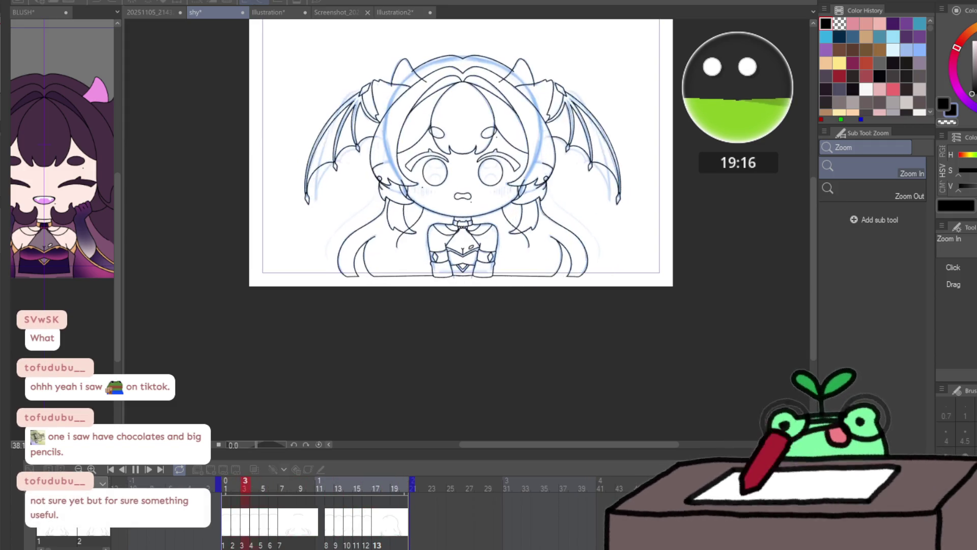
- Stop playback, hide onion skin, check frames 12 and 1, then switch to BLUSH
key(space)
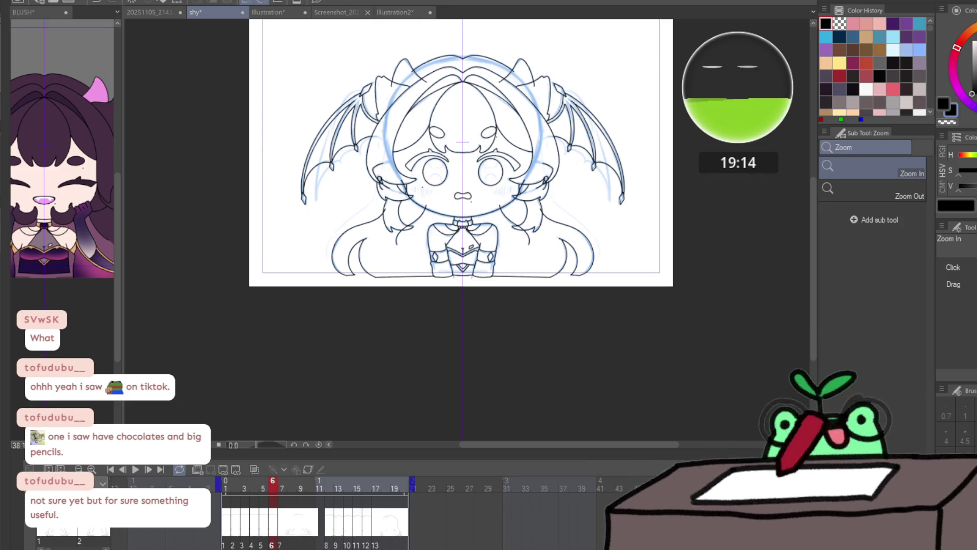
key(o)
key(o)
key(o)
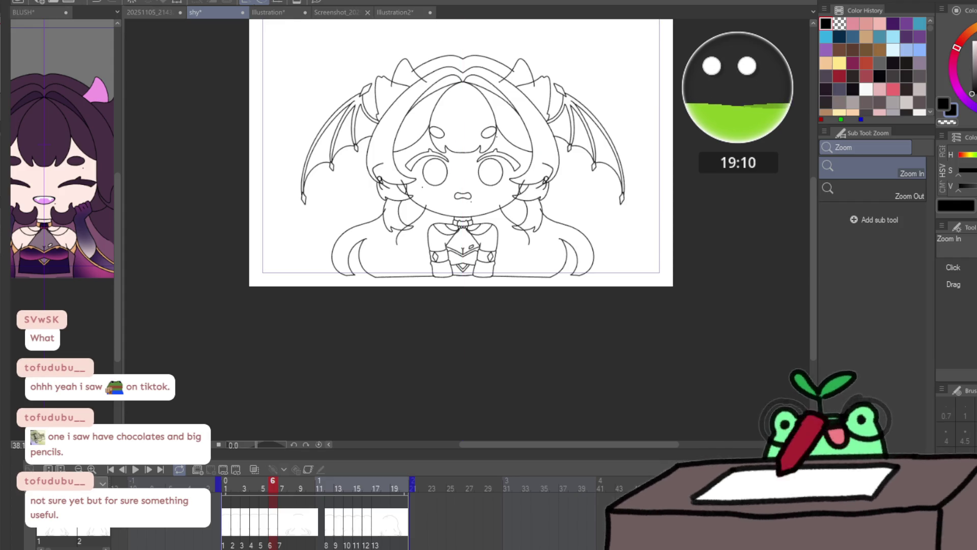
click(329, 488)
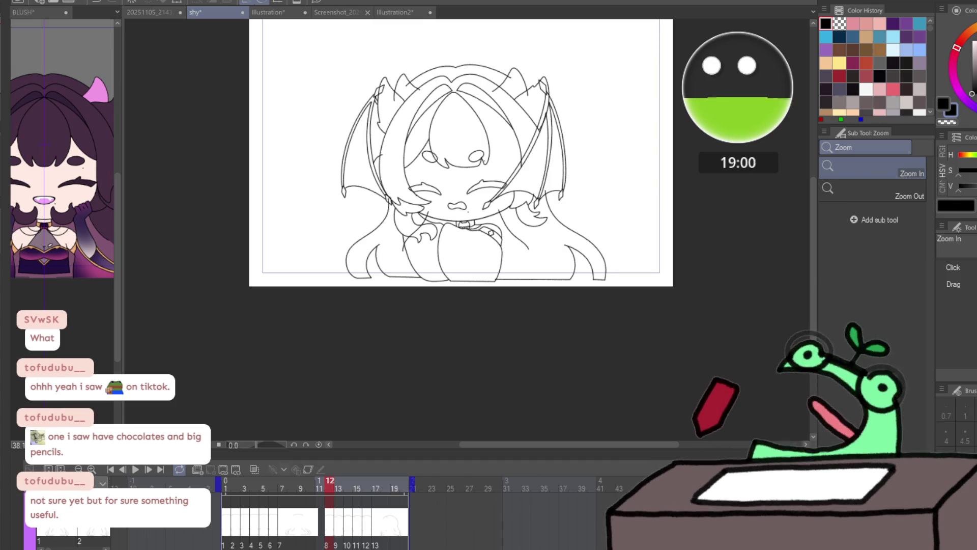
key(ctrl+z)
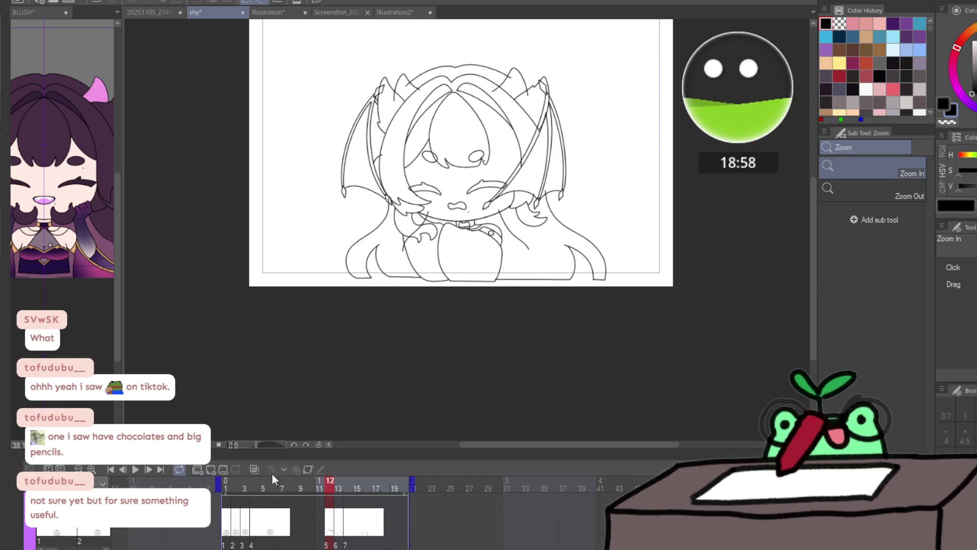
click(228, 483)
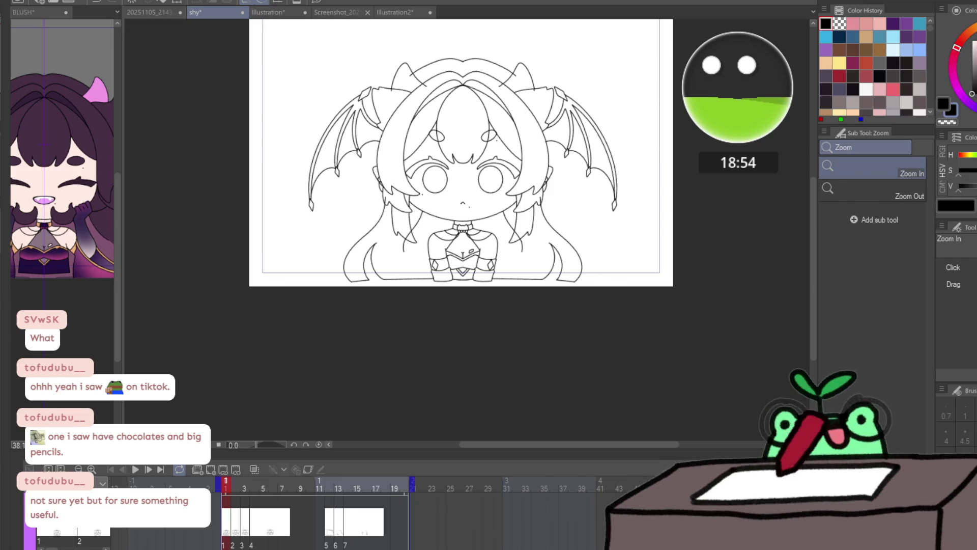
key(g)
click(39, 137)
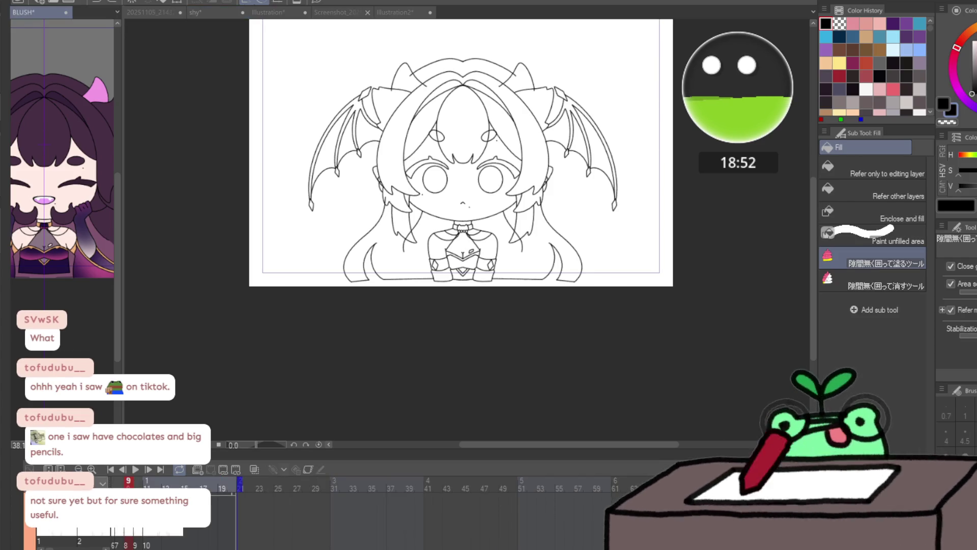
- Back in the shy document, lasso-fill the hair dark purple on frames 1, 2 and 3
click(231, 312)
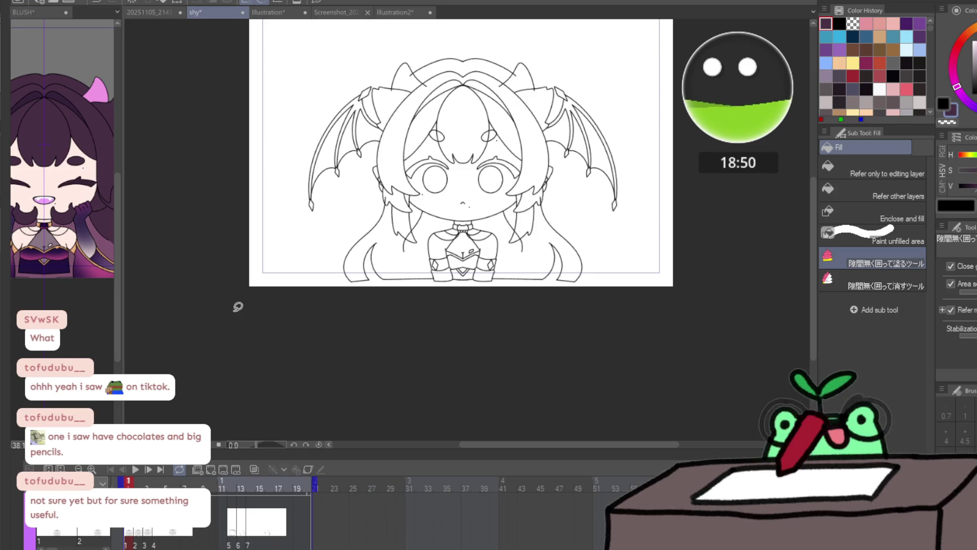
mouse_move(422, 211)
mouse_down()
mouse_move(407, 59)
mouse_move(560, 283)
mouse_up()
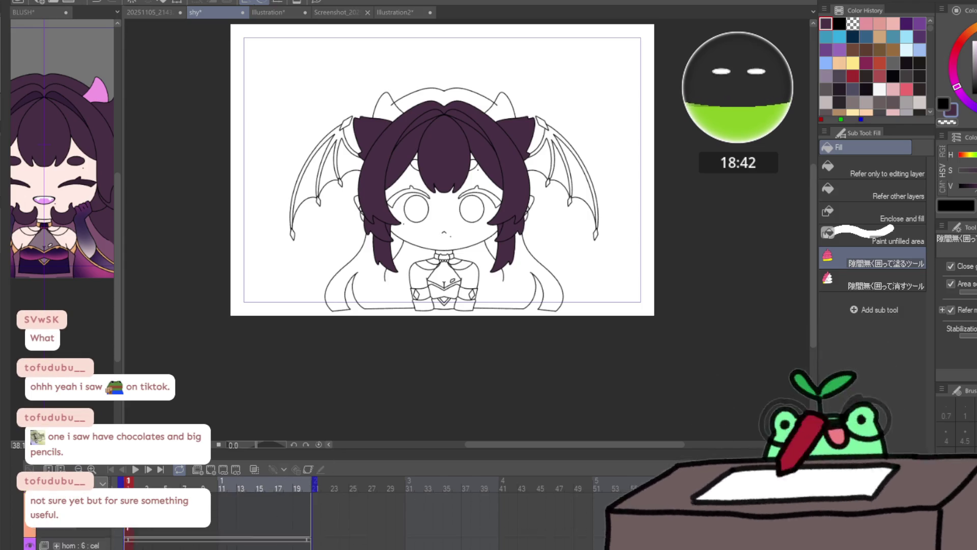
key(Right)
mouse_move(490, 59)
mouse_down()
mouse_move(325, 285)
mouse_move(504, 66)
mouse_up()
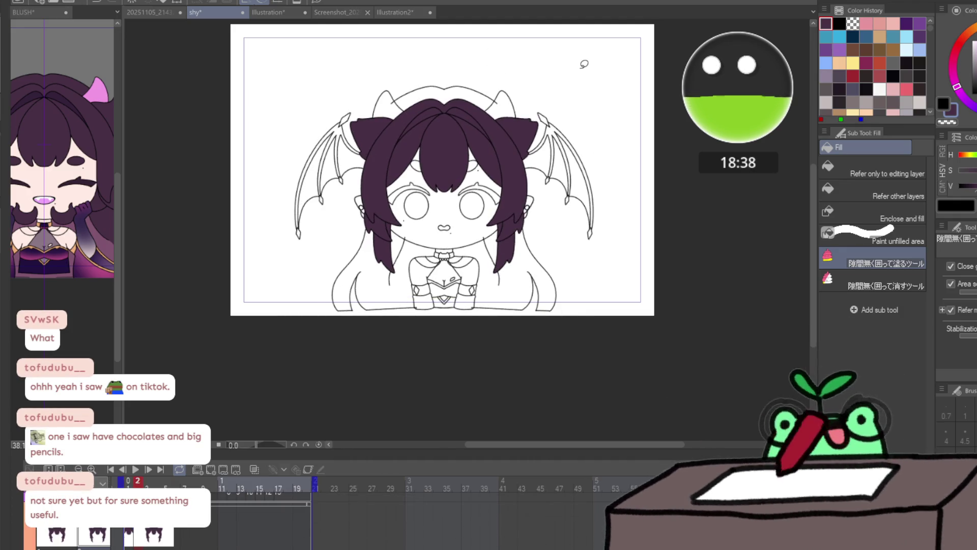
key(Right)
mouse_move(438, 58)
mouse_down()
mouse_move(306, 173)
mouse_move(535, 29)
mouse_up()
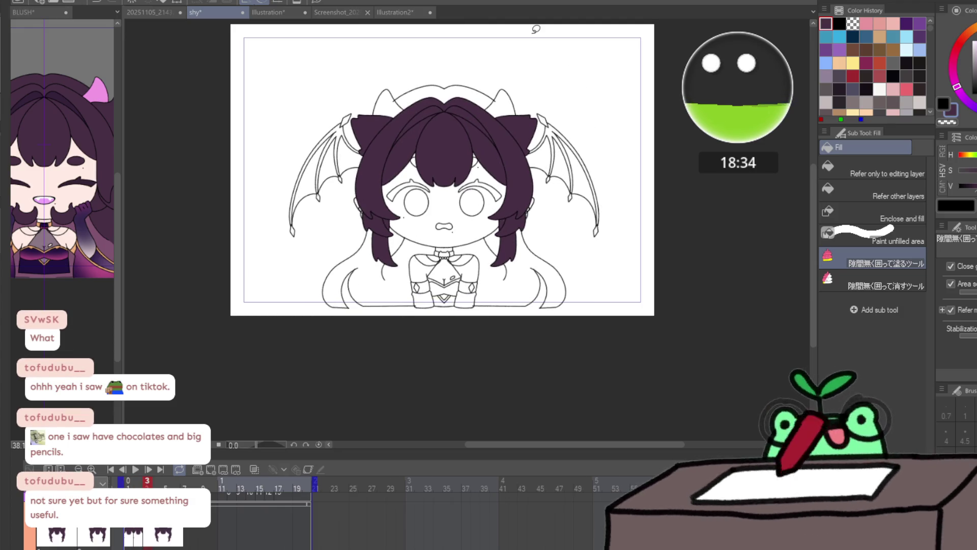
mouse_move(427, 174)
mouse_down()
mouse_move(469, 163)
mouse_move(327, 113)
mouse_move(611, 168)
mouse_up()
- Select part of the hair and start a transform, then cancel it and clear the selection
key(m)
key(ctrl+t)
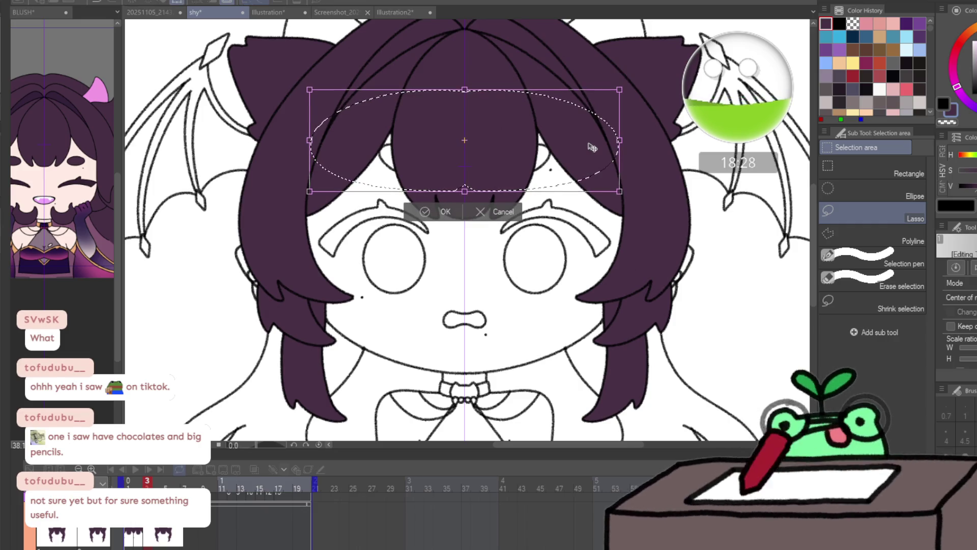
key(ctrl+d)
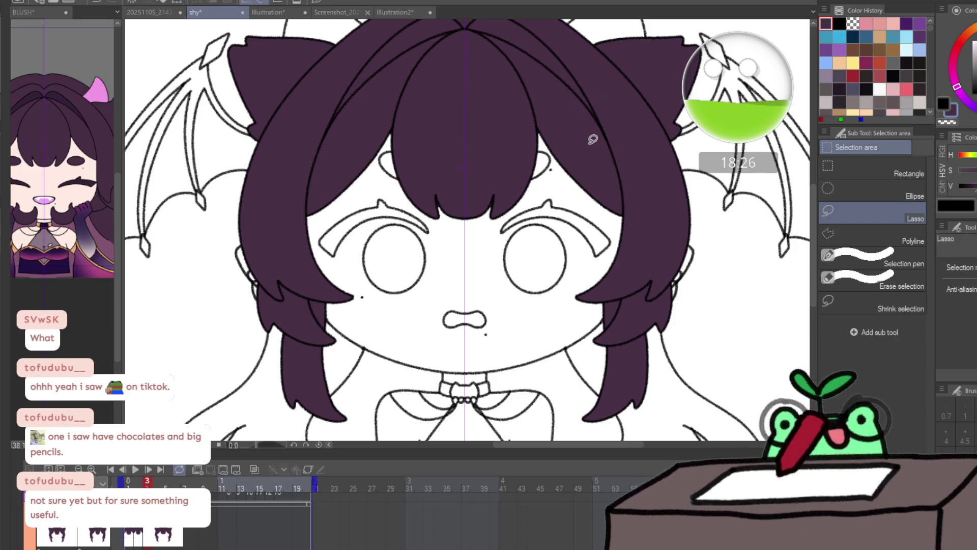
drag(551, 165, 557, 180)
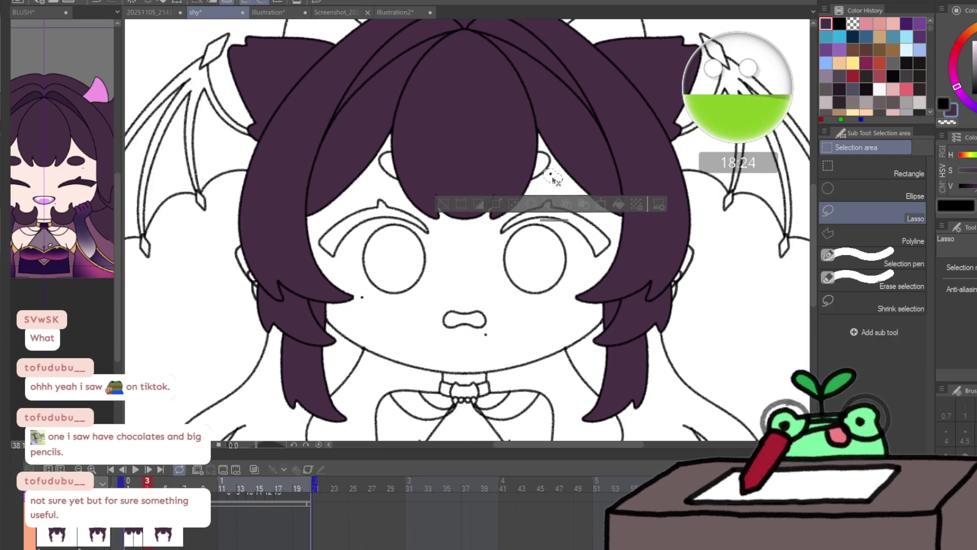
key(ctrl+d)
- Compare the hair on neighbouring frames and undo the hair fill on this frame
key(ctrl+Right)
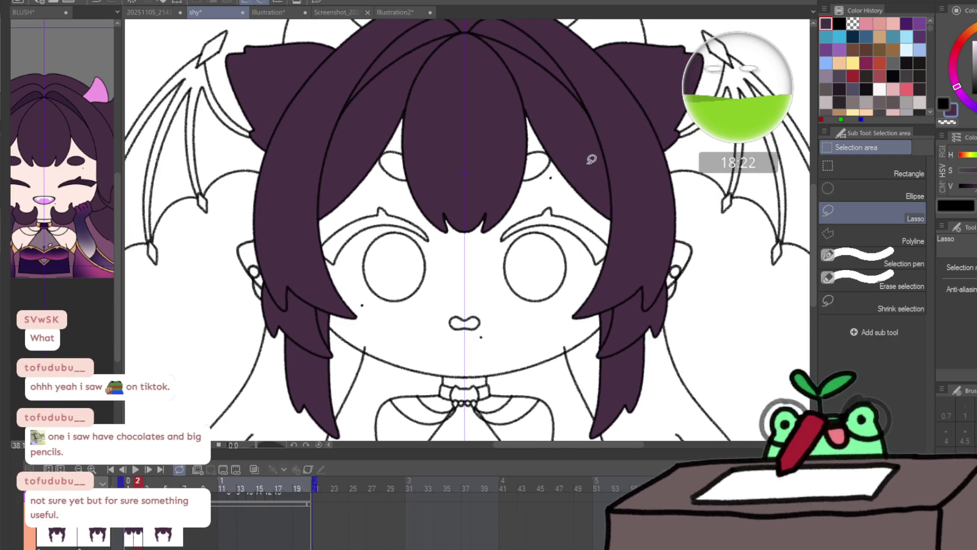
key(ctrl+Left)
key(ctrl+Right)
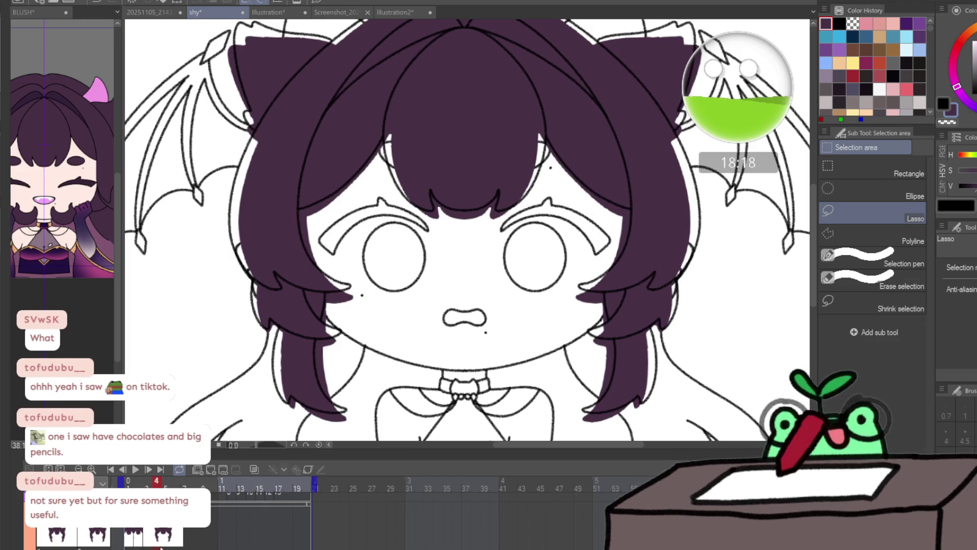
key(ctrl+z)
key(ctrl+z)
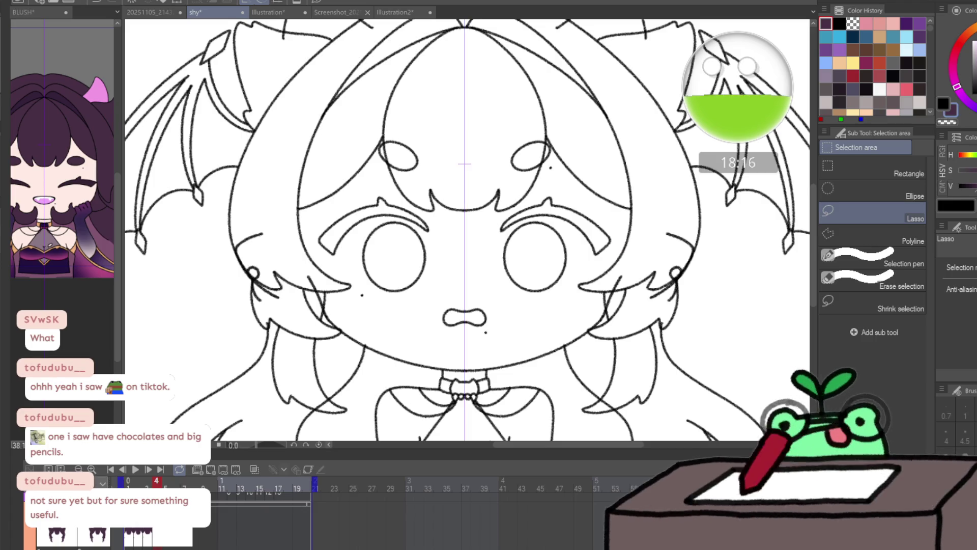
- Select and transform the upper face area, then clear the selection and return to frame 4
mouse_move(542, 183)
mouse_down()
mouse_move(623, 143)
mouse_move(631, 173)
mouse_up()
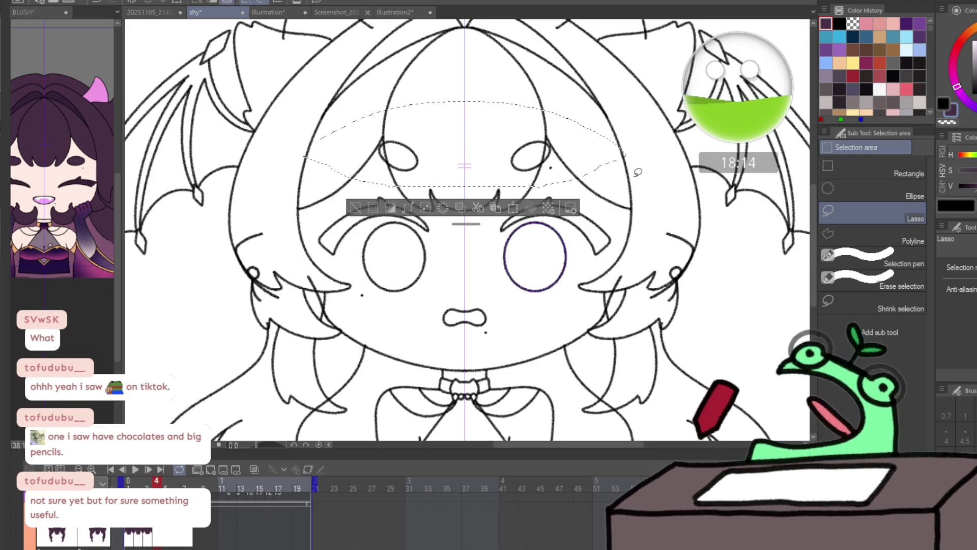
key(ctrl+t)
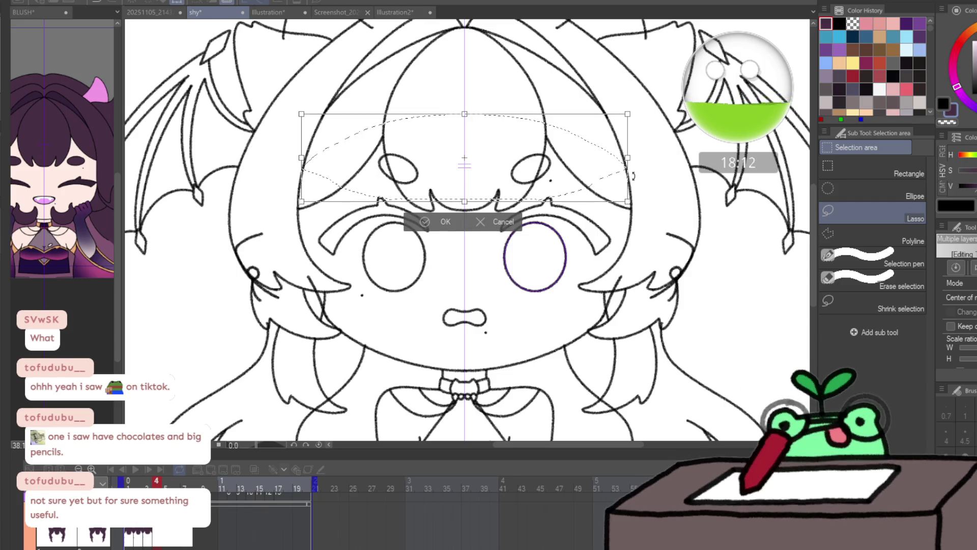
key(Escape)
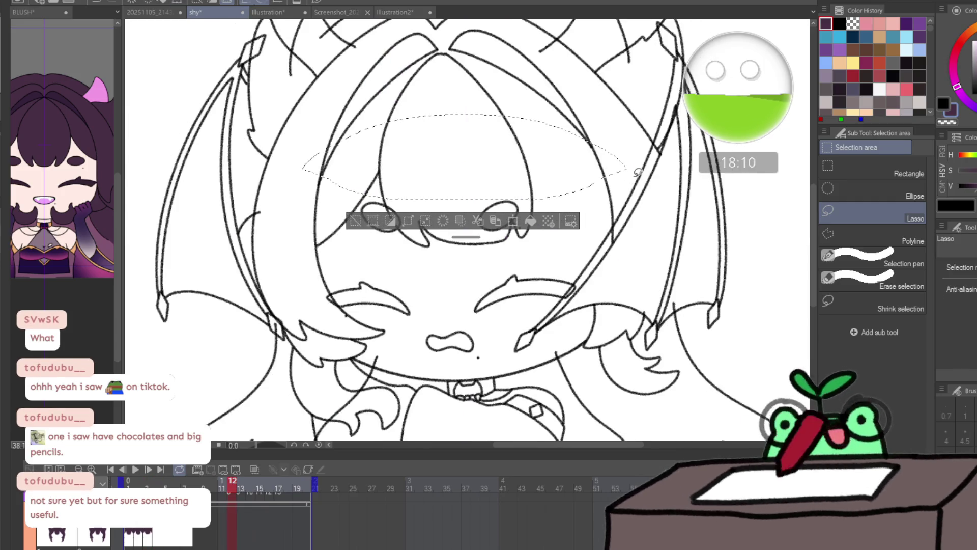
drag(159, 485, 129, 485)
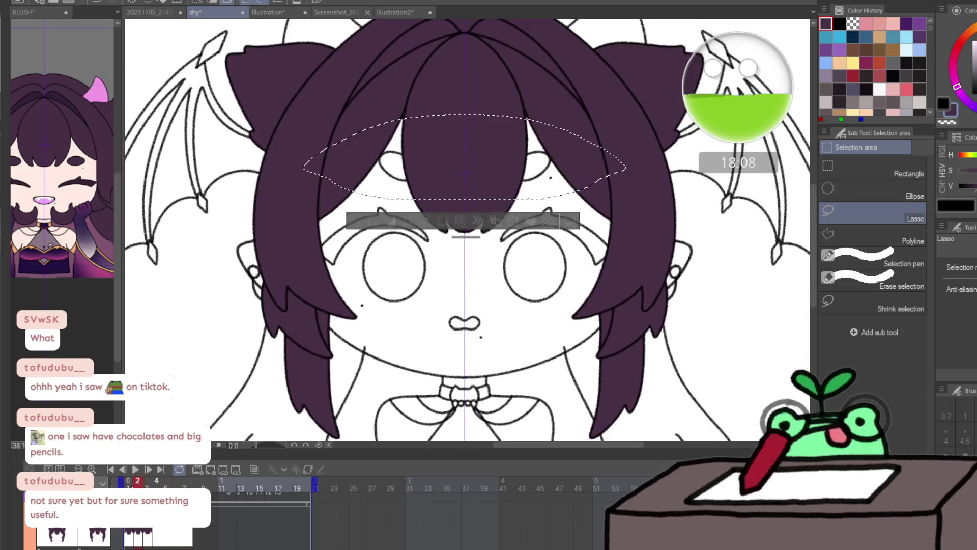
click(286, 225)
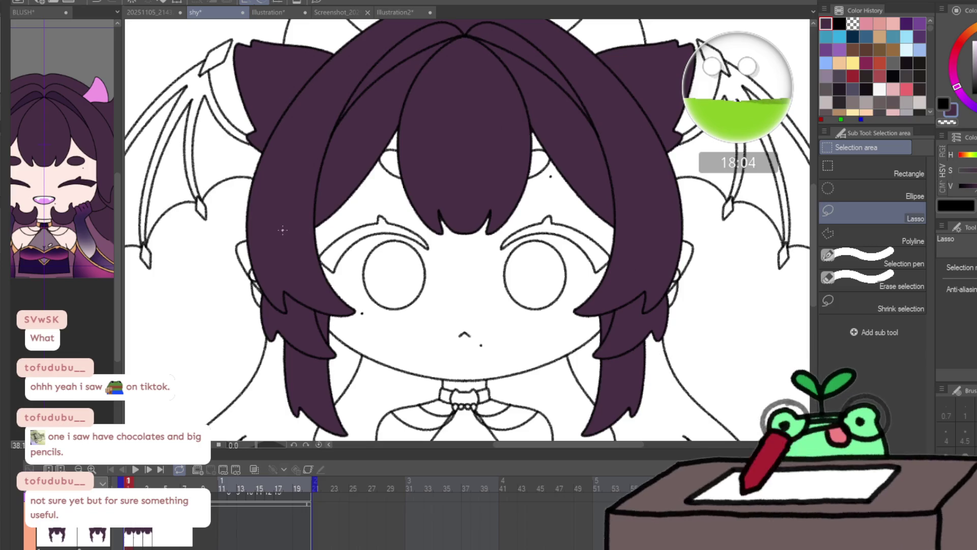
click(159, 480)
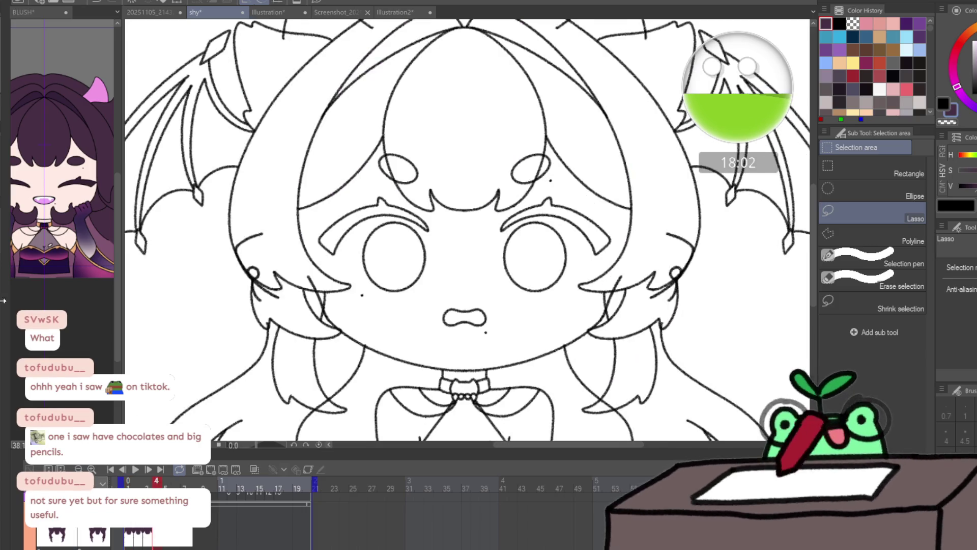
- With Enclose and fill, check the BLUSH reference and fill the left hair strands dark purple
key(g)
click(44, 145)
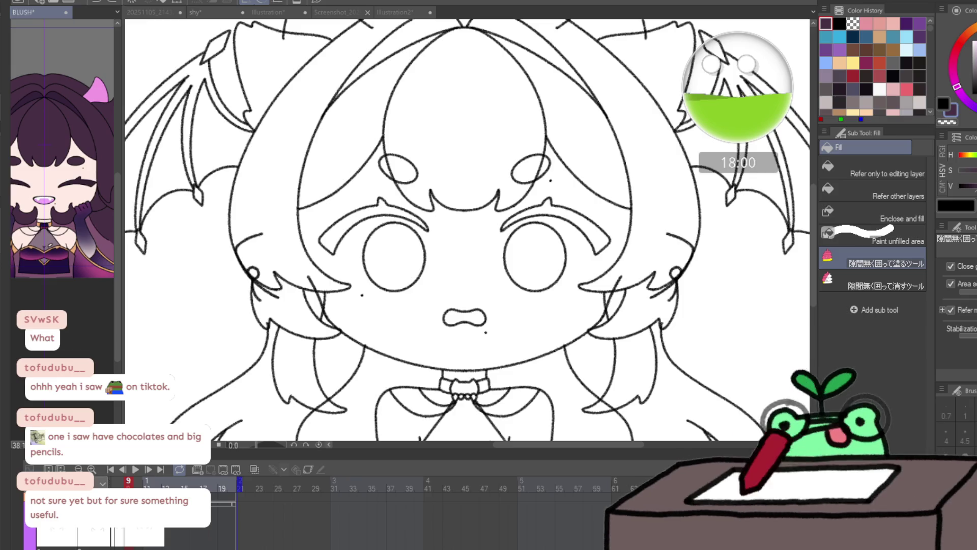
click(152, 173)
scroll(296, 248, down, 2)
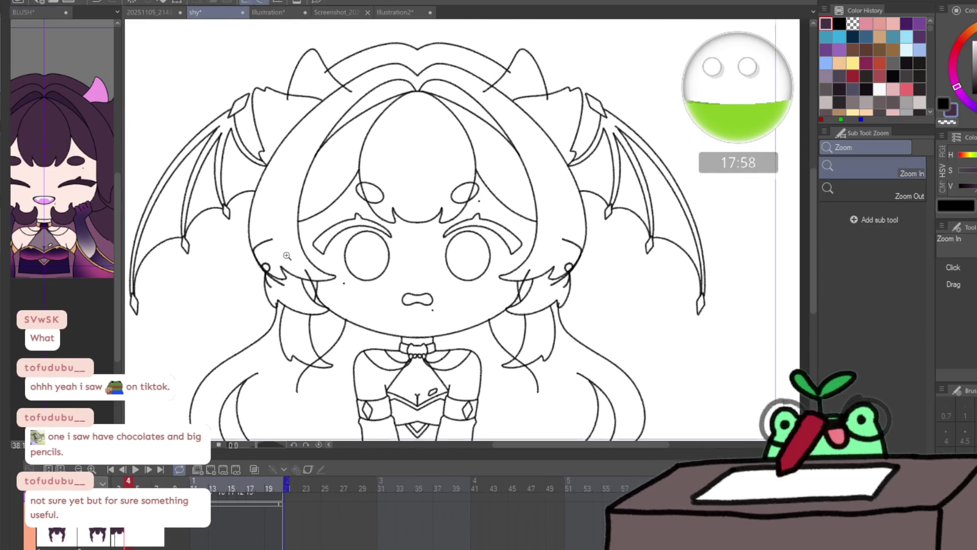
mouse_move(454, 36)
mouse_down()
mouse_move(388, 38)
mouse_move(417, 397)
mouse_up()
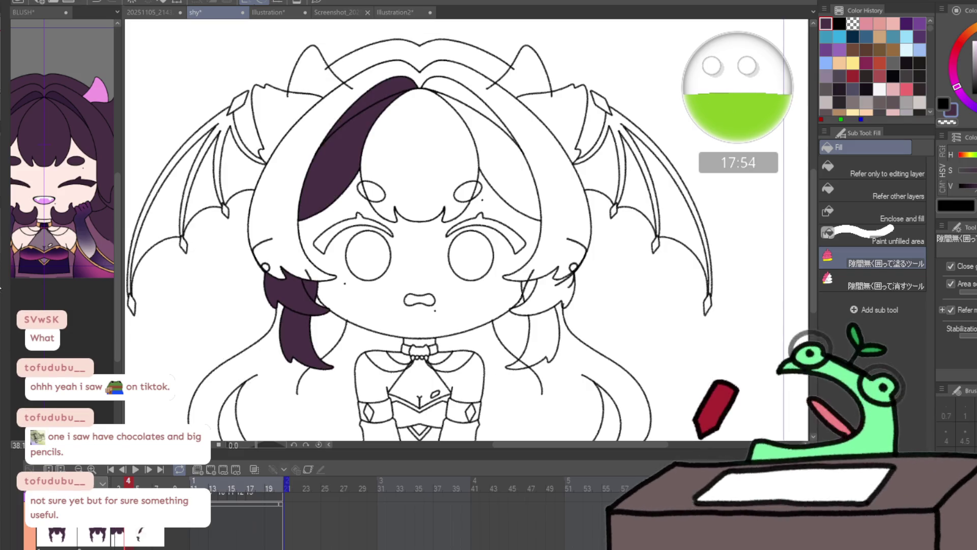
- Fill the hair and left cat ear dark purple, then redo it as one whole-hair fill
scroll(354, 291, down, 2)
mouse_move(377, 350)
mouse_down()
mouse_move(580, 300)
mouse_move(407, 333)
mouse_up()
drag(359, 199, 357, 196)
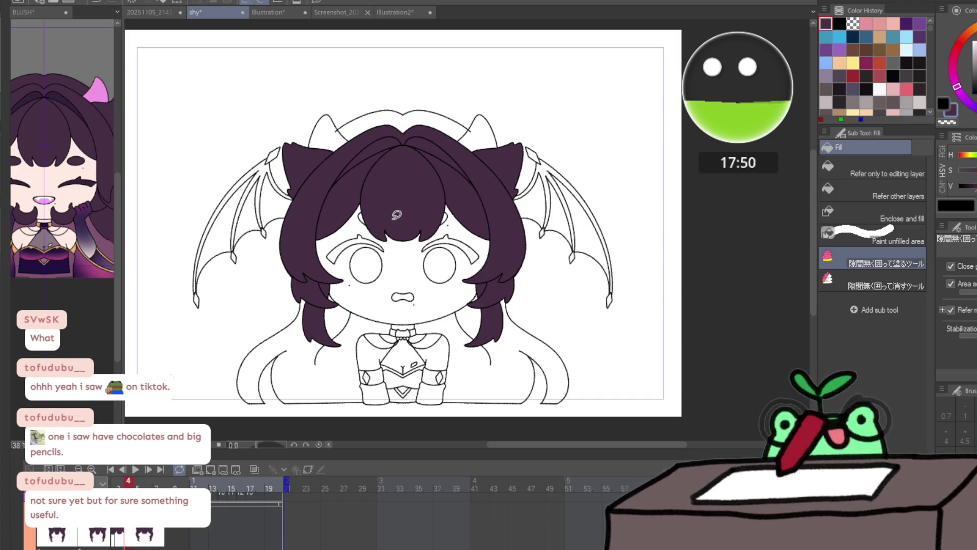
key(Delete)
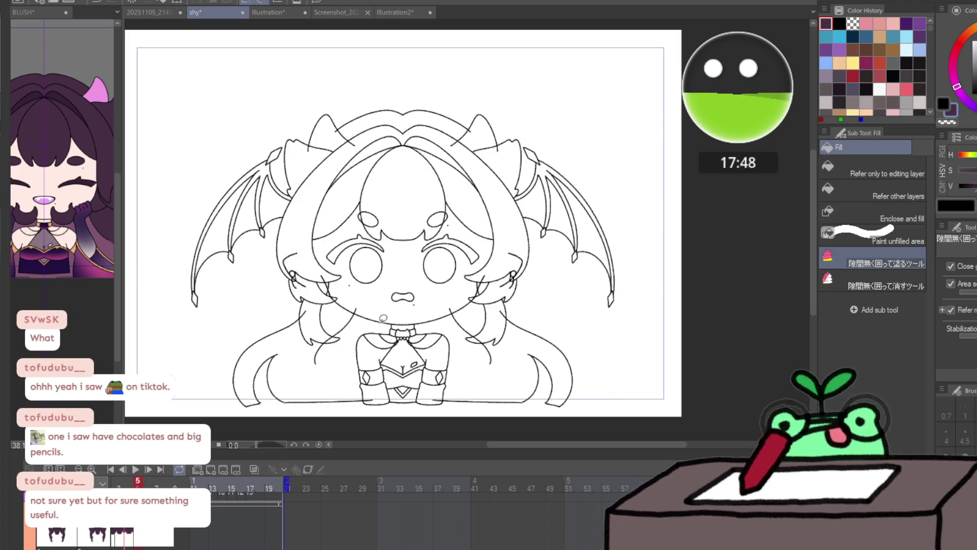
mouse_move(239, 351)
mouse_down()
mouse_move(428, 373)
mouse_move(245, 356)
mouse_up()
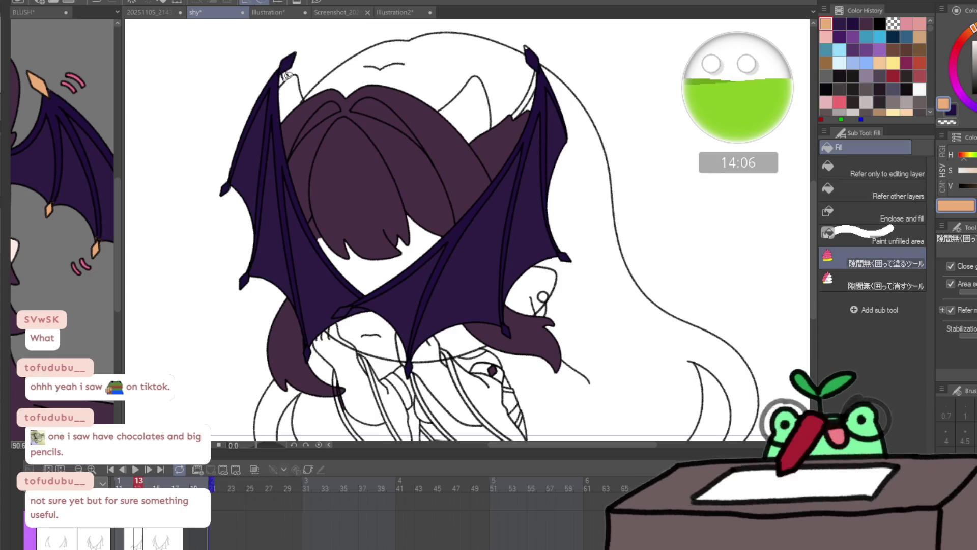
- Fill every wing claw tip on frame 13 orange, from upper-left around to top-right
click(287, 73)
click(227, 188)
drag(245, 294, 248, 290)
drag(299, 350, 308, 343)
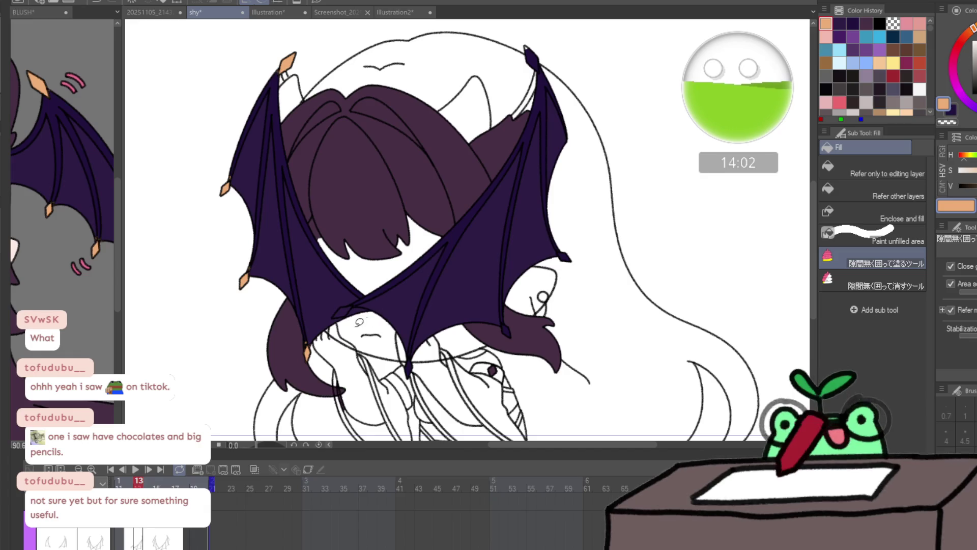
drag(313, 338, 314, 340)
mouse_move(355, 307)
mouse_down()
mouse_move(330, 320)
mouse_move(356, 304)
mouse_up()
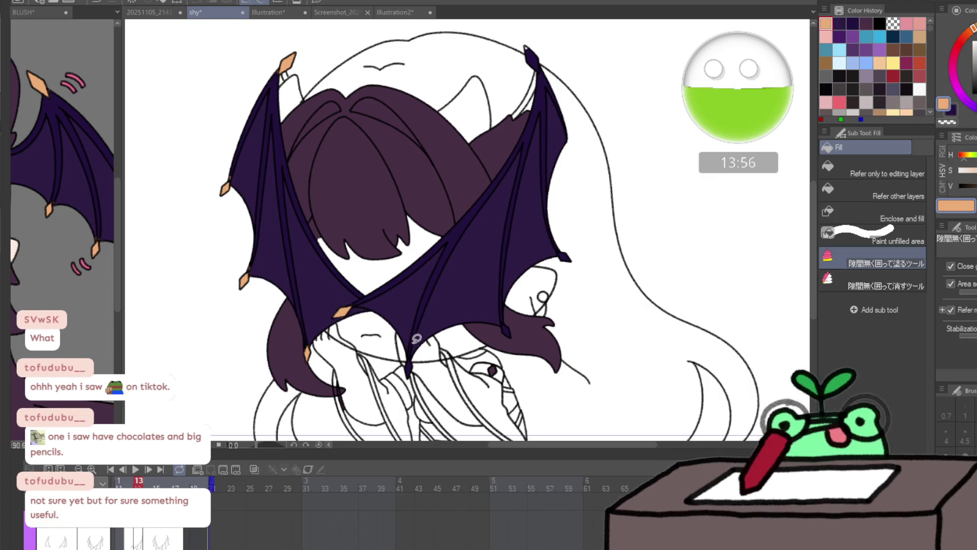
drag(407, 351, 420, 356)
mouse_move(507, 321)
mouse_down()
mouse_move(516, 339)
mouse_move(509, 319)
mouse_up()
mouse_move(569, 245)
mouse_down()
mouse_move(555, 264)
mouse_move(572, 248)
mouse_up()
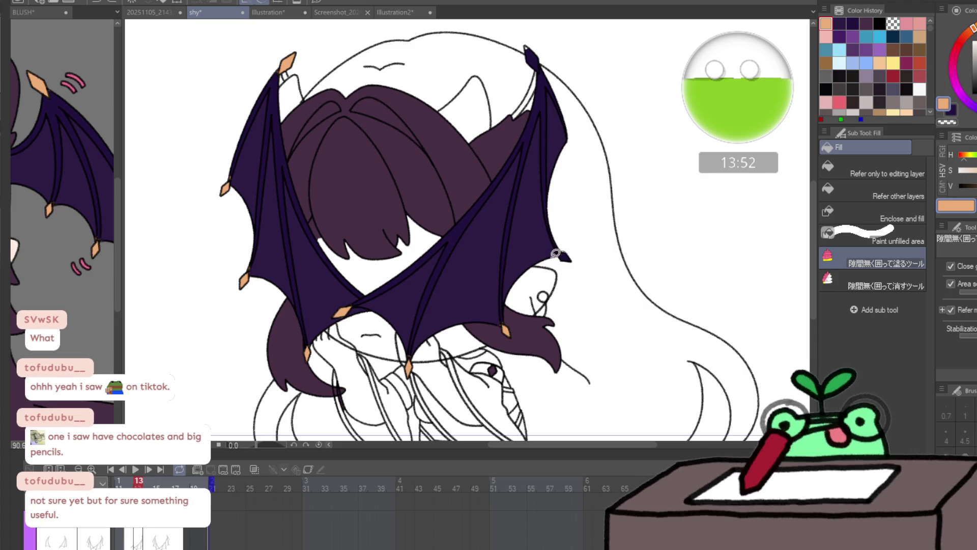
drag(545, 60, 543, 56)
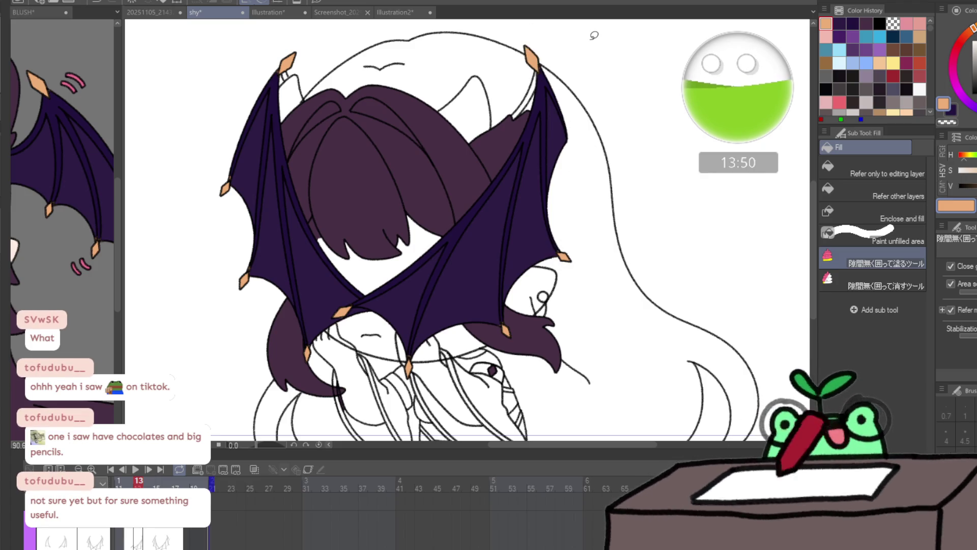
- On frame 14, fill all the left, crossing, lower and right wing claw tips orange
key(Right)
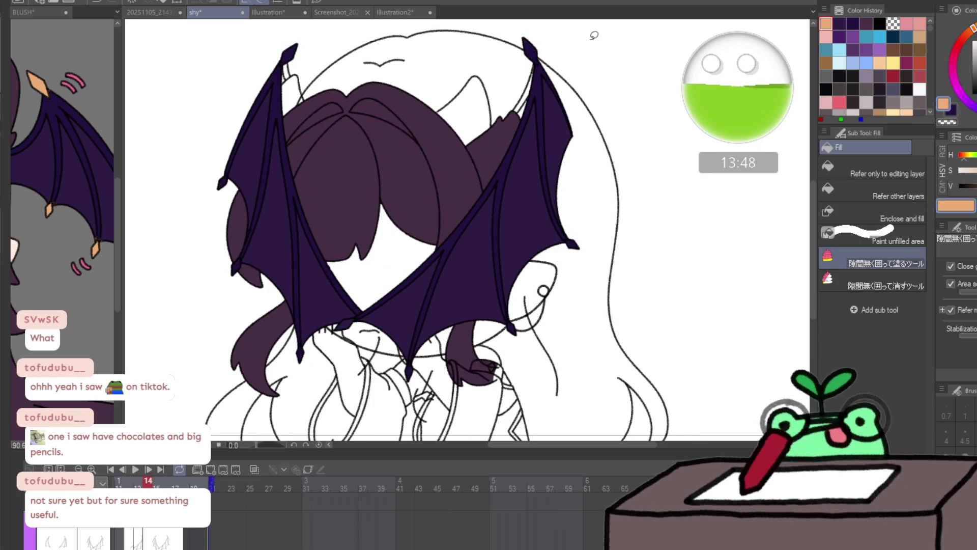
mouse_move(292, 73)
mouse_down()
mouse_move(280, 47)
mouse_move(294, 69)
mouse_up()
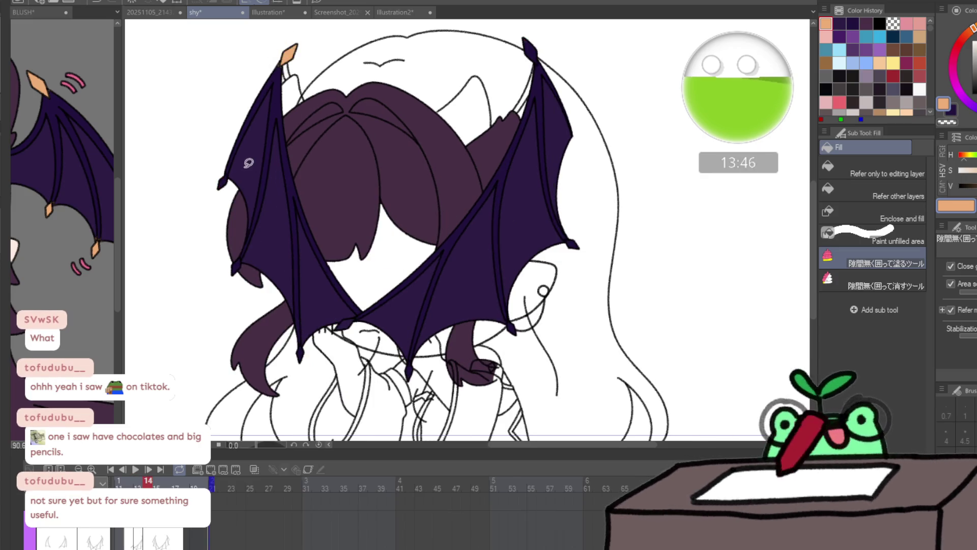
drag(246, 261, 240, 271)
drag(311, 356, 304, 340)
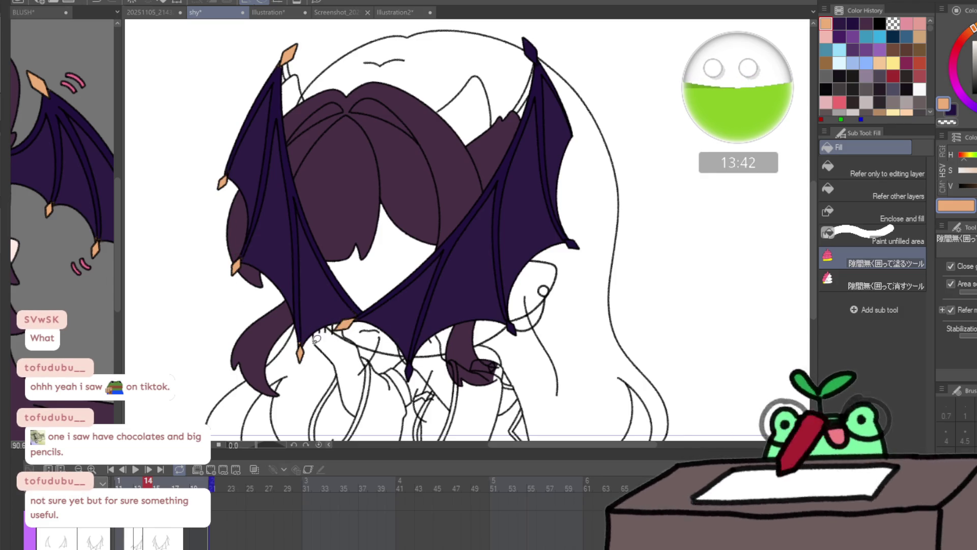
drag(303, 364, 300, 356)
mouse_move(358, 327)
mouse_down()
mouse_move(354, 305)
mouse_move(336, 328)
mouse_up()
drag(402, 364, 408, 378)
drag(515, 317, 509, 331)
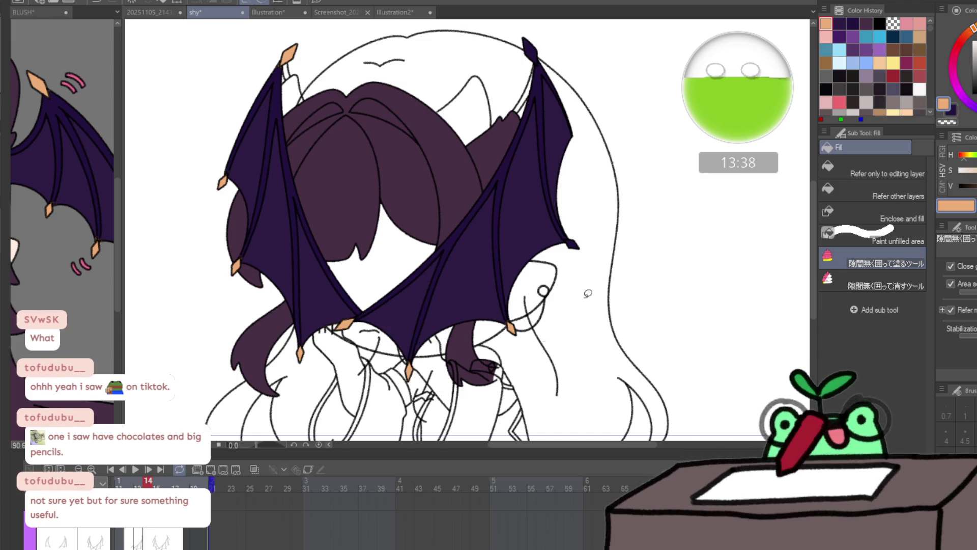
drag(620, 242, 585, 231)
mouse_move(542, 60)
mouse_down()
mouse_move(545, 36)
mouse_move(550, 75)
mouse_up()
click(176, 484)
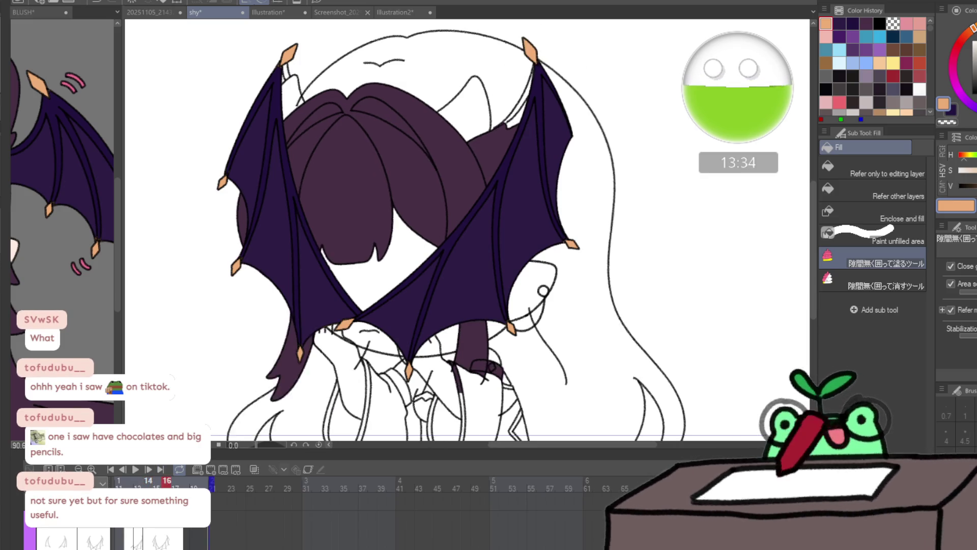
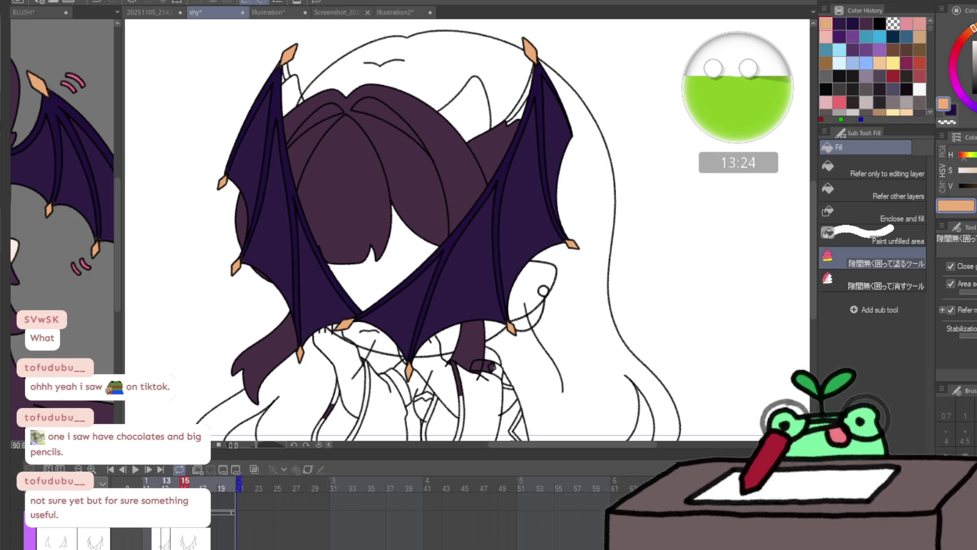
- Go to frame 13 and eyedrop the pale skin pink from the BLUSH reference
scroll(236, 483, left, 3)
click(238, 483)
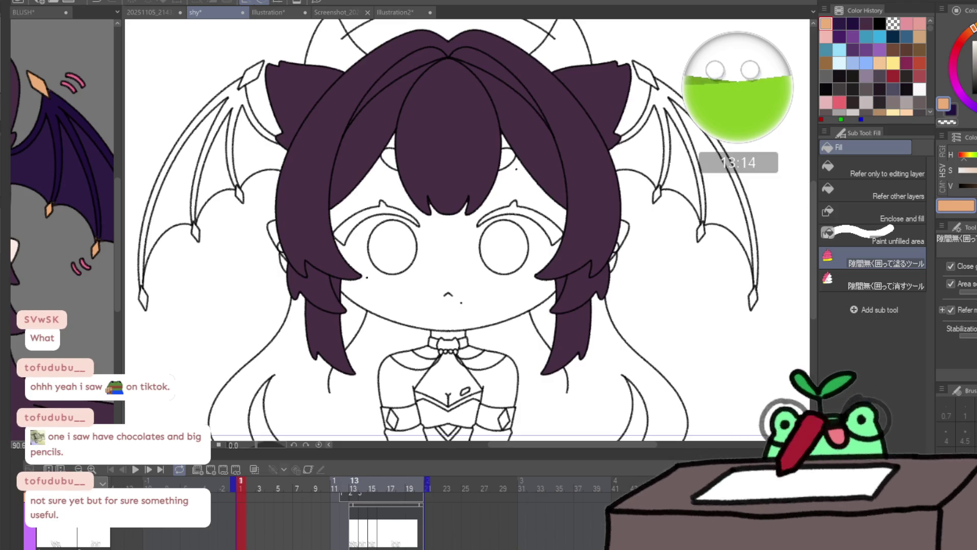
click(354, 484)
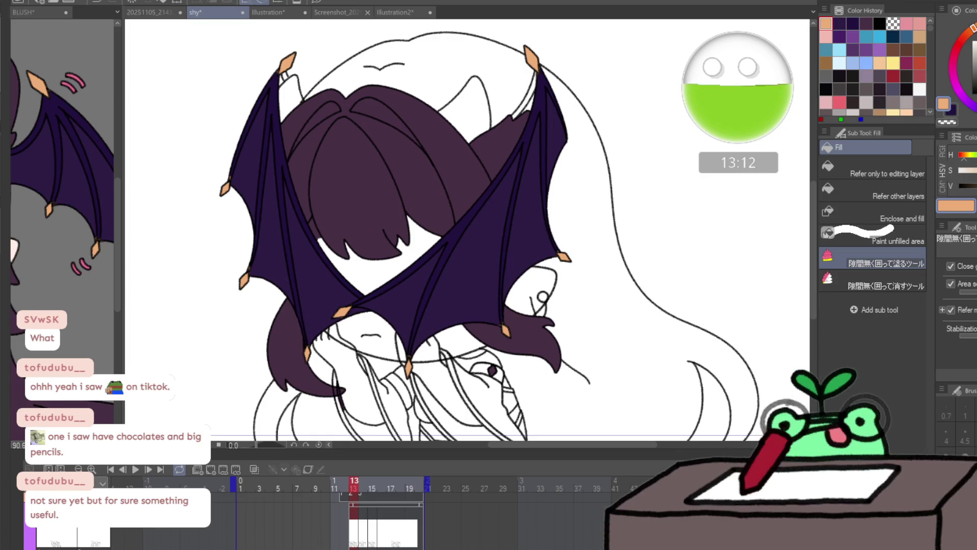
click(99, 338)
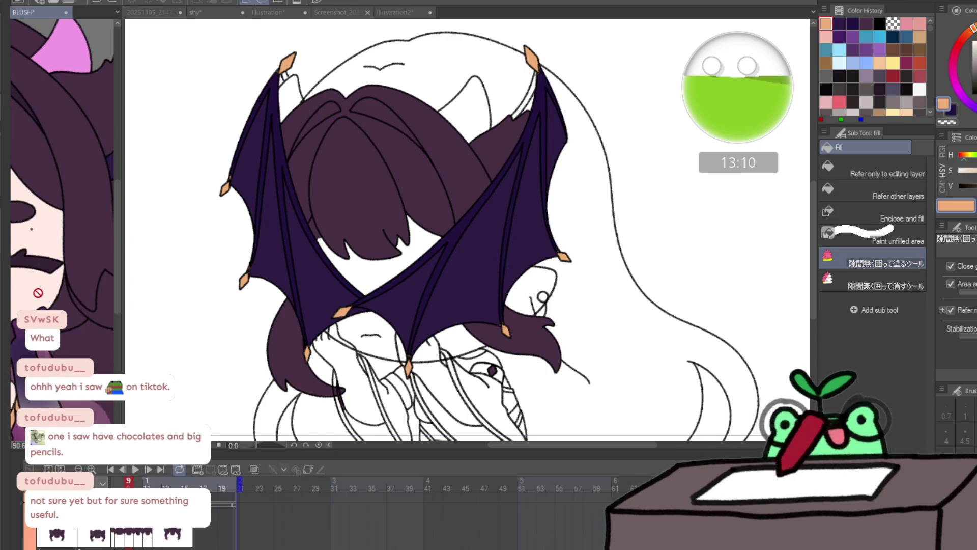
alt+click(43, 259)
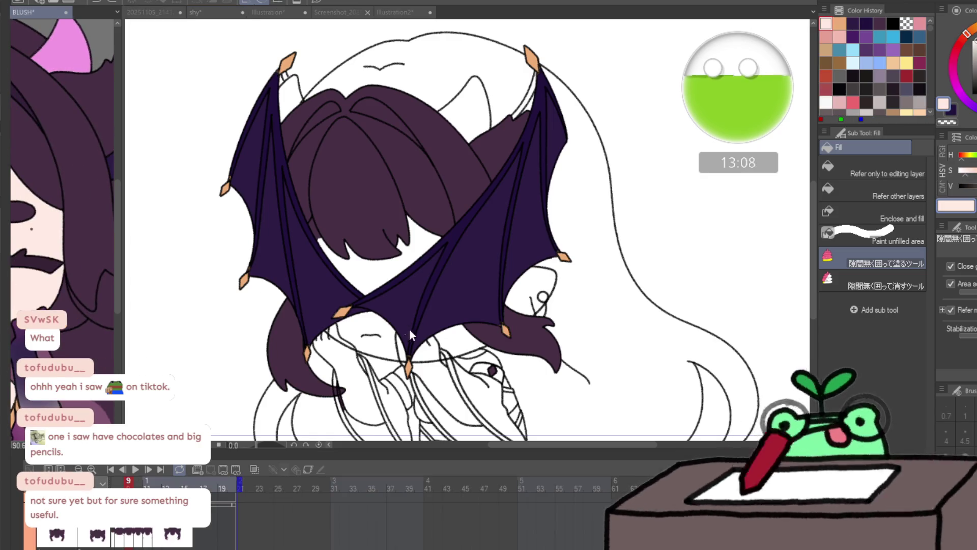
click(371, 337)
- Fill both hands with skin pink on frames 13 and 14
click(312, 325)
drag(425, 425, 370, 367)
click(387, 351)
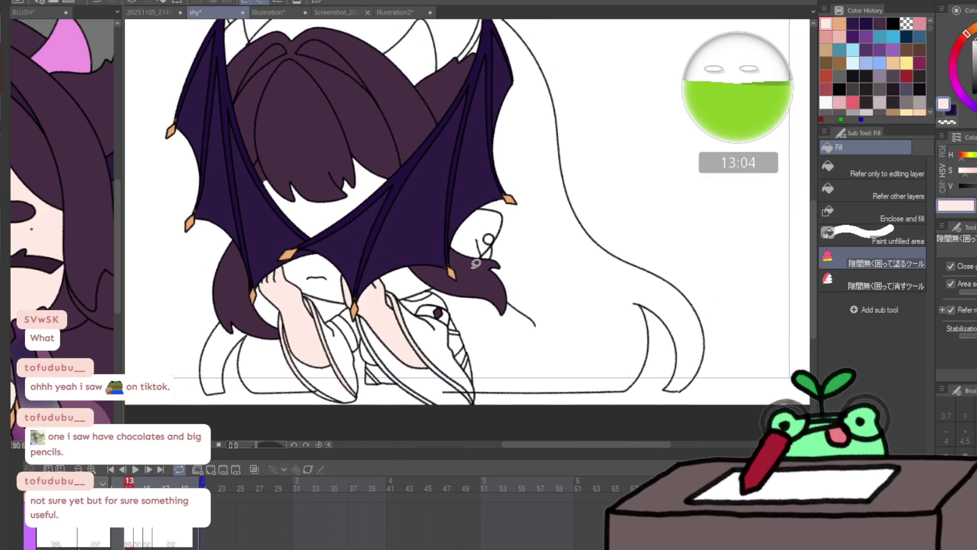
key(Right)
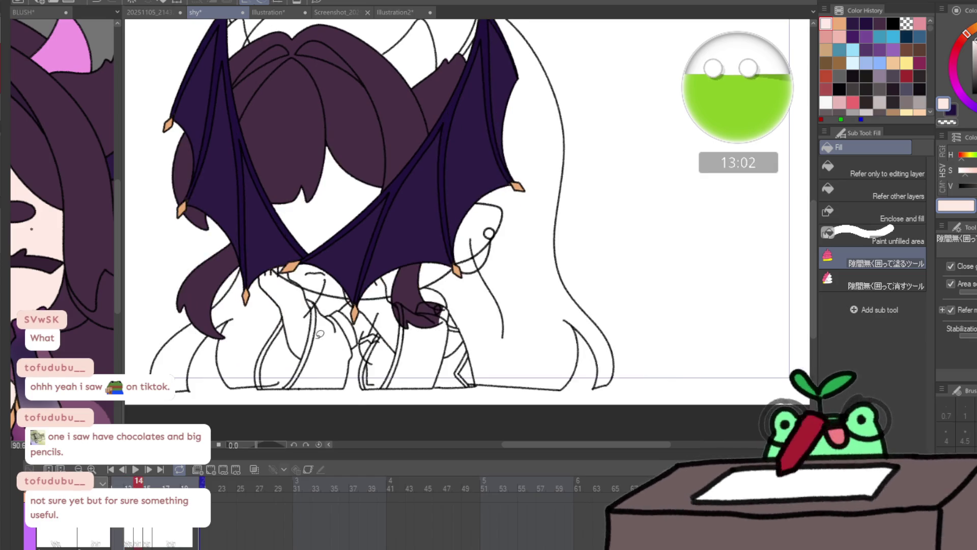
click(291, 320)
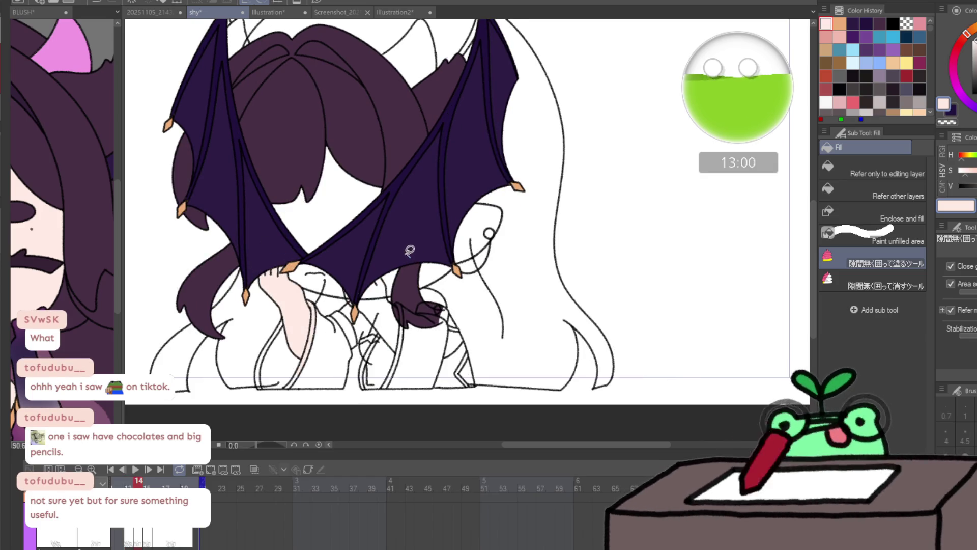
click(384, 325)
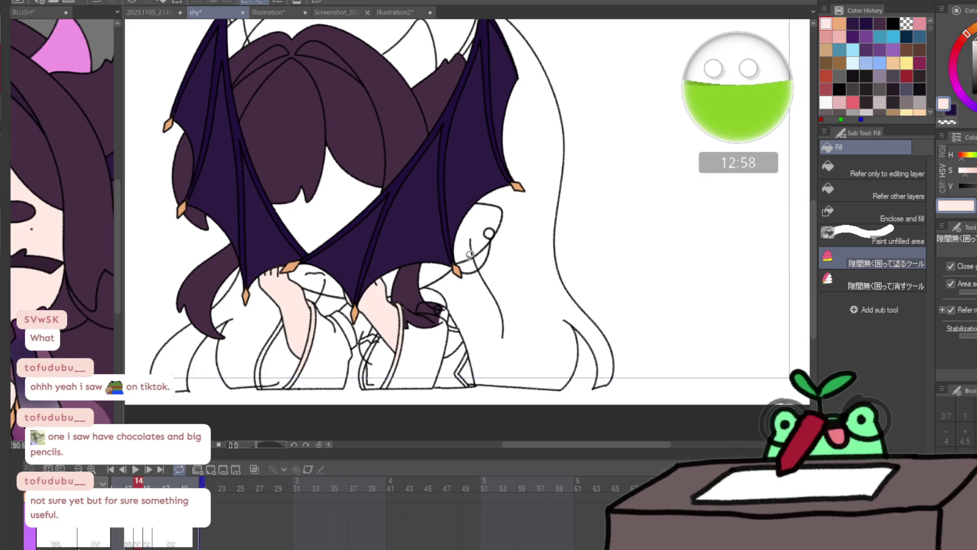
- Fill both hands pale pink on frames 15 and 16, then return to frame 13
key(Right)
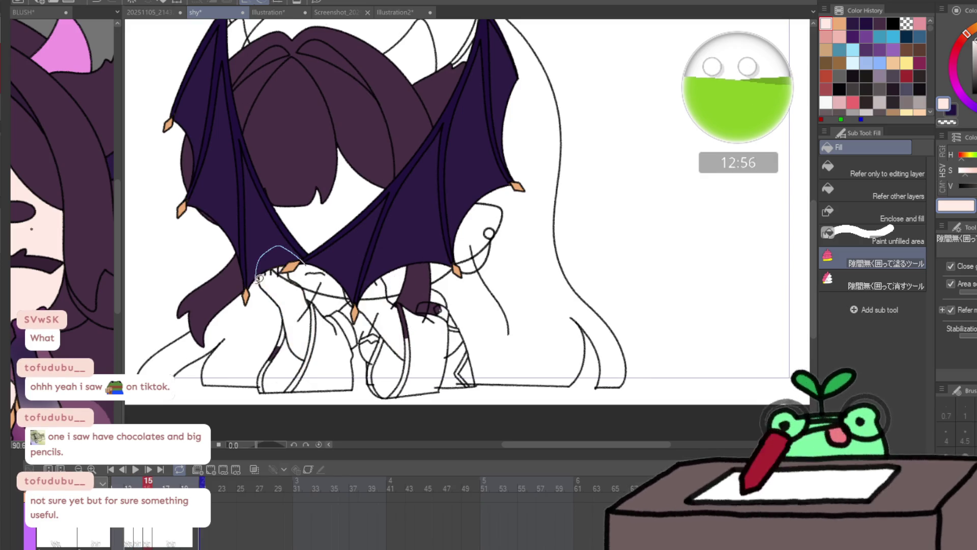
click(278, 285)
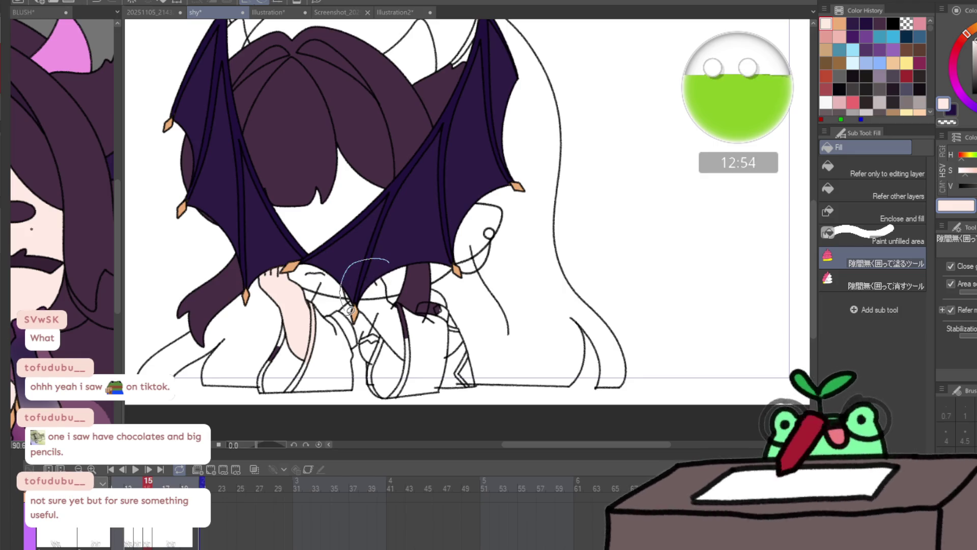
drag(350, 310, 432, 307)
key(Right)
drag(356, 285, 387, 279)
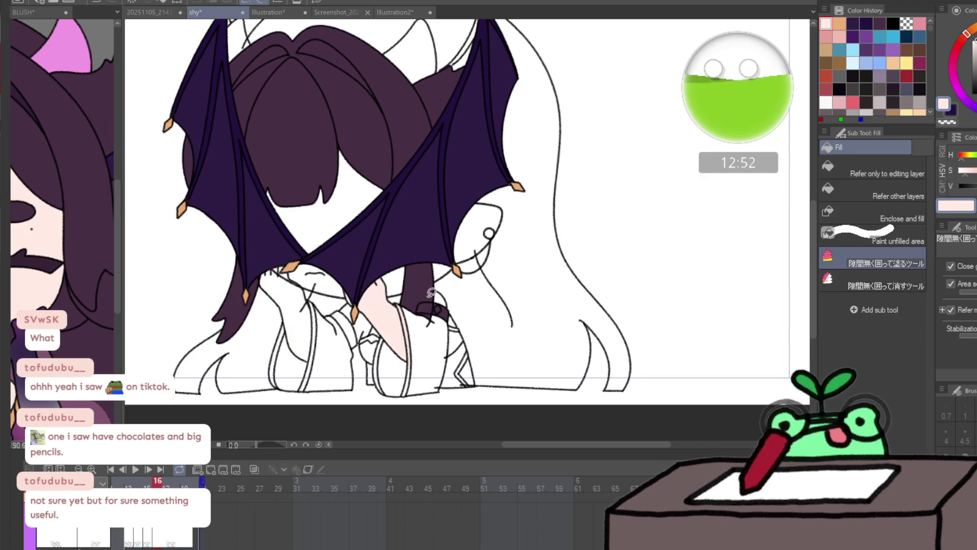
drag(279, 254, 285, 257)
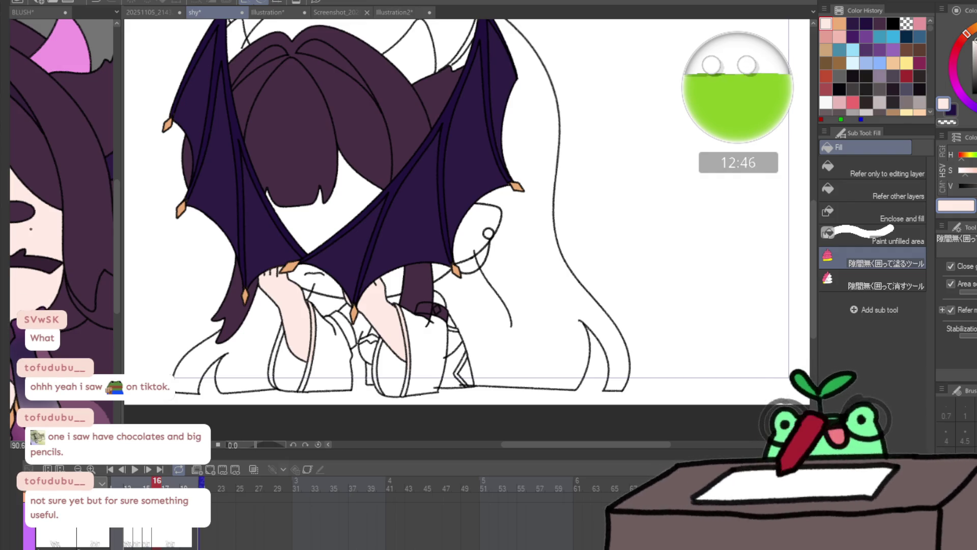
key(Left)
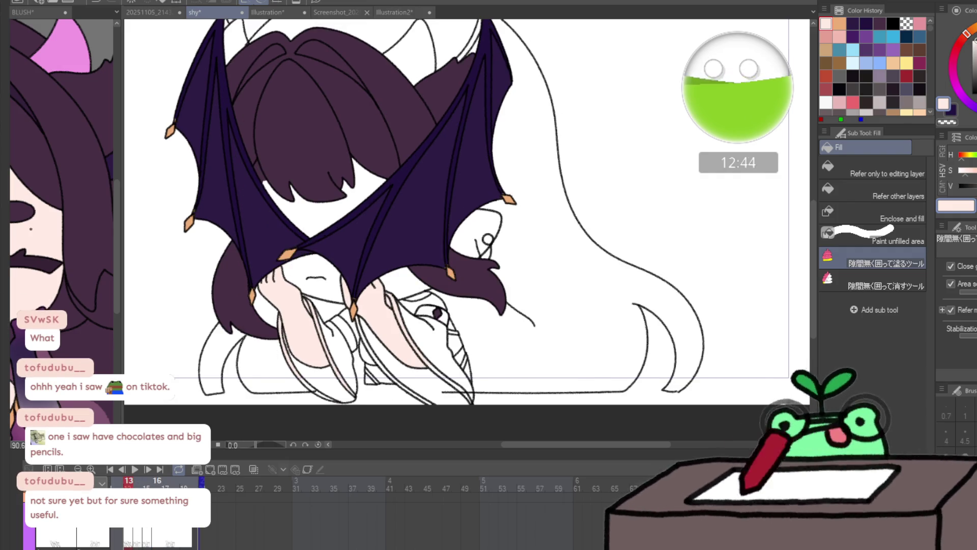
drag(71, 403, 93, 330)
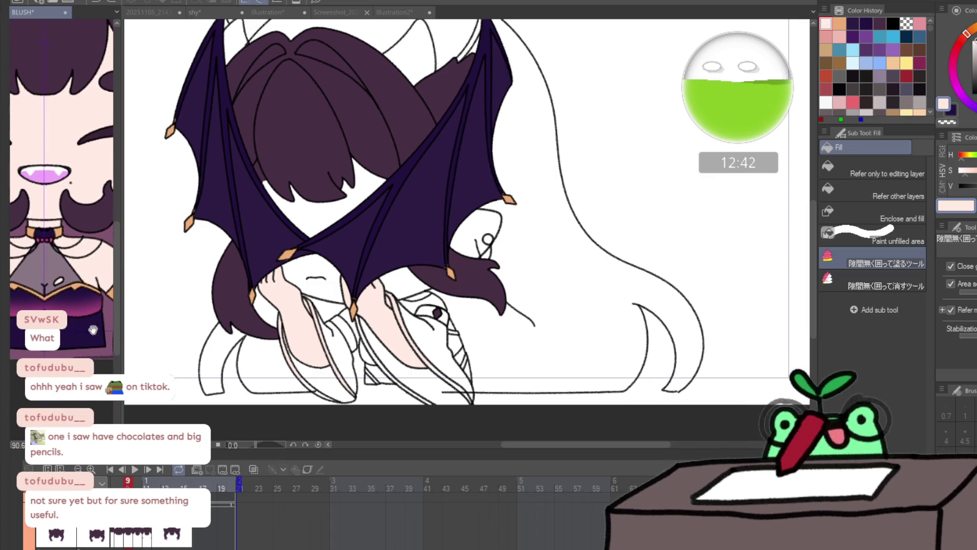
- Eyedrop dark purple from the reference and fill both sleeves on frames 13 and 14
alt+click(77, 341)
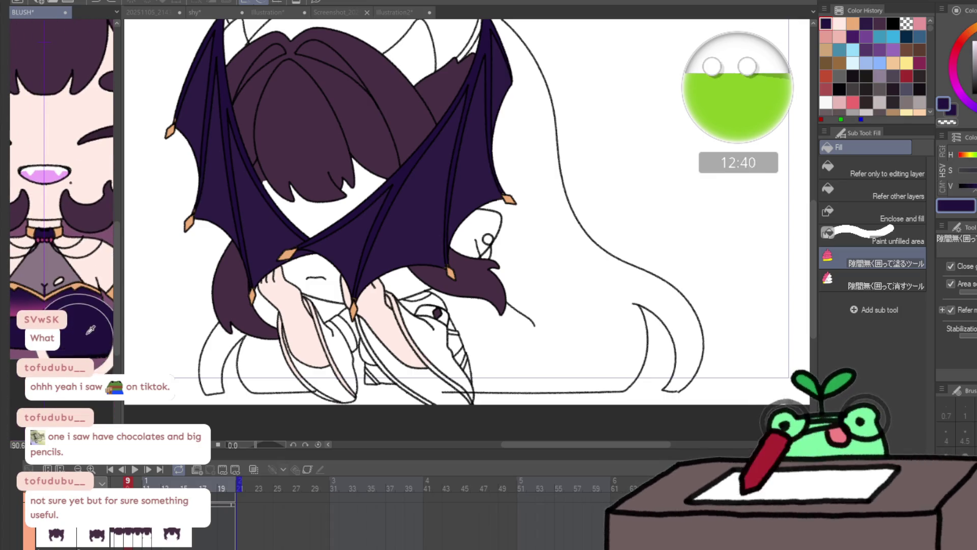
click(323, 327)
mouse_move(348, 320)
mouse_down()
mouse_move(326, 407)
mouse_move(275, 316)
mouse_move(307, 296)
mouse_up()
mouse_move(383, 327)
mouse_down()
mouse_move(356, 305)
mouse_move(435, 420)
mouse_move(461, 351)
mouse_move(427, 305)
mouse_move(379, 304)
mouse_up()
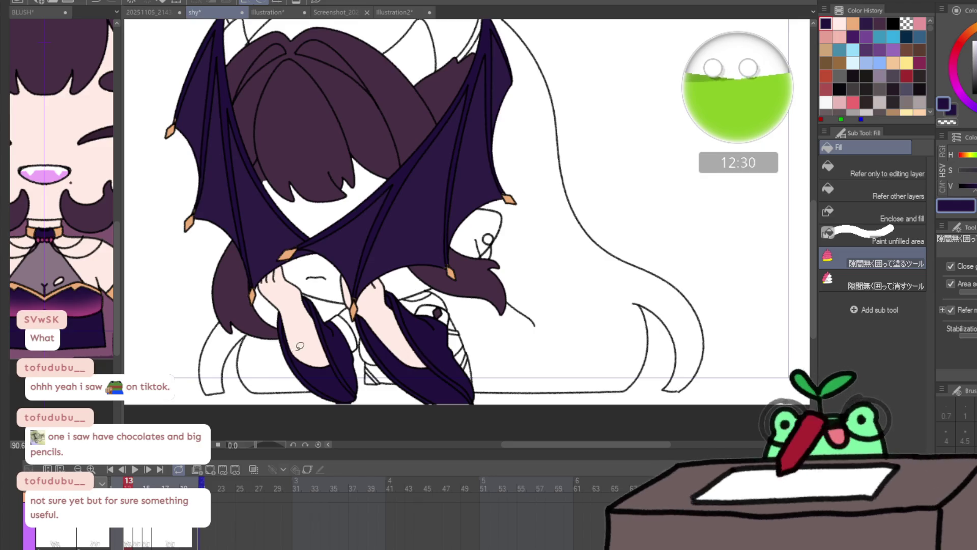
key(Right)
mouse_move(336, 297)
mouse_down()
mouse_move(357, 351)
mouse_move(242, 372)
mouse_move(333, 298)
mouse_up()
mouse_move(392, 322)
mouse_down()
mouse_move(375, 410)
mouse_move(454, 326)
mouse_move(404, 290)
mouse_move(394, 313)
mouse_up()
- Fill the sleeves dark purple on frames 15 and 16
key(Right)
mouse_move(296, 324)
mouse_down()
mouse_move(338, 308)
mouse_move(323, 413)
mouse_move(297, 323)
mouse_up()
mouse_move(400, 294)
mouse_down()
mouse_move(379, 330)
mouse_move(468, 350)
mouse_move(399, 294)
mouse_move(369, 346)
mouse_move(432, 305)
mouse_up()
key(Right)
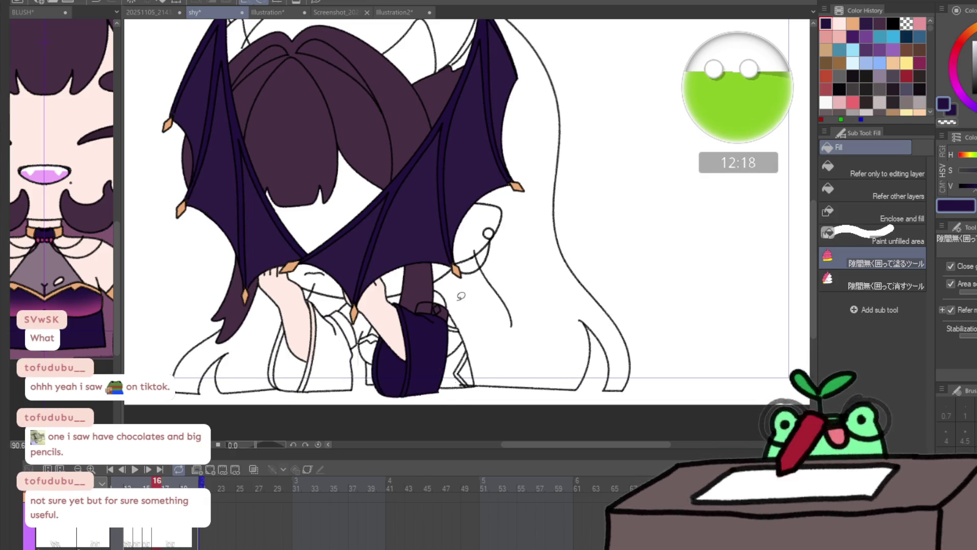
mouse_move(303, 328)
mouse_down()
mouse_move(321, 294)
mouse_move(359, 351)
mouse_move(259, 321)
mouse_move(303, 329)
mouse_up()
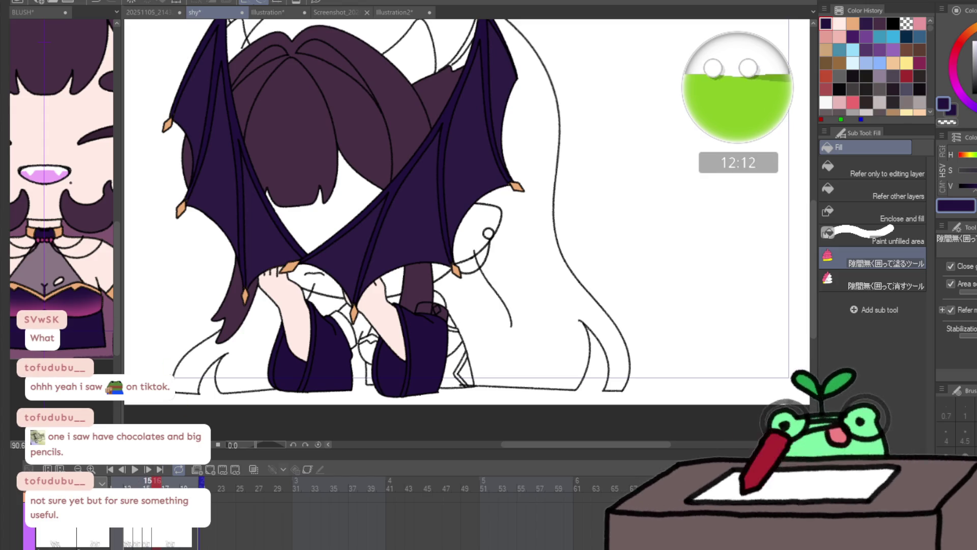
- Return to frame 13 and sample the orange from the reference's choker
click(129, 503)
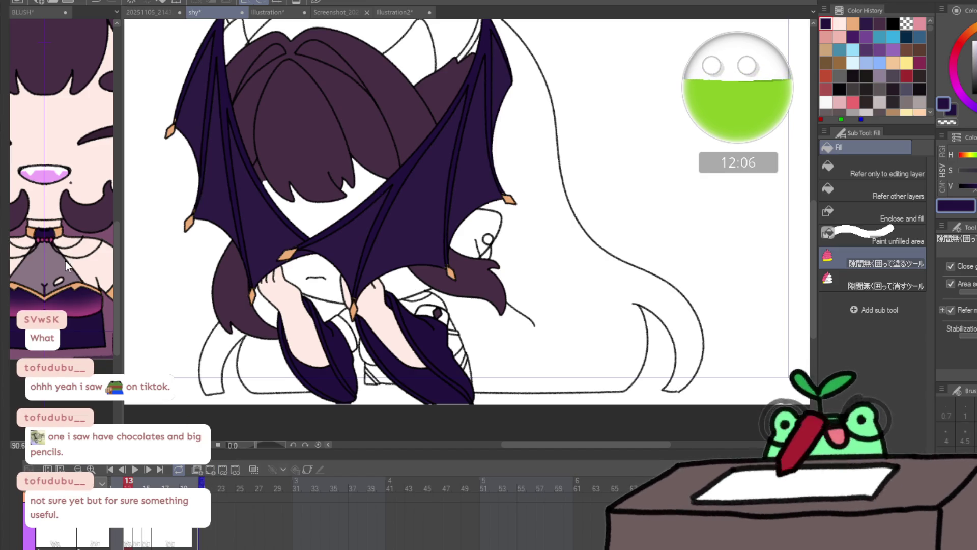
key(slash)
click(53, 238)
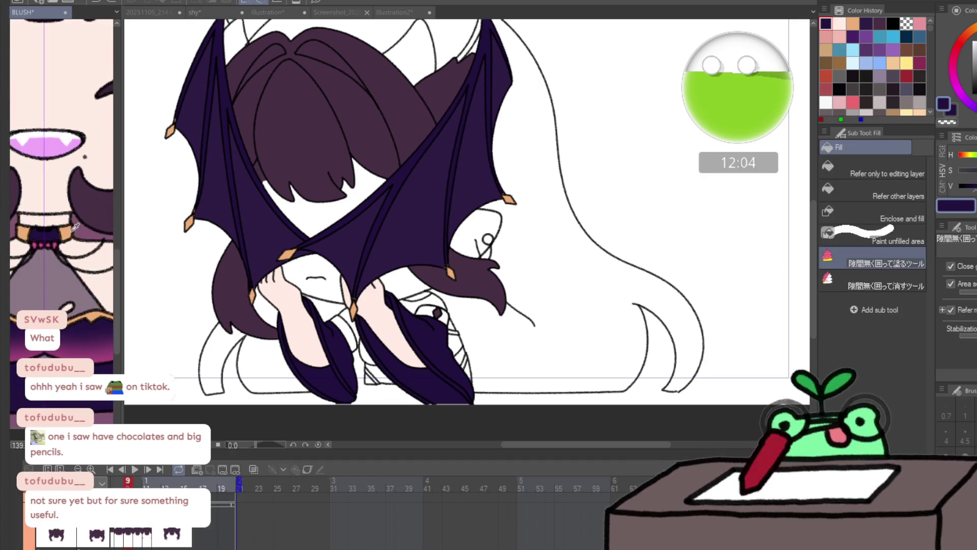
alt+click(71, 229)
click(329, 320)
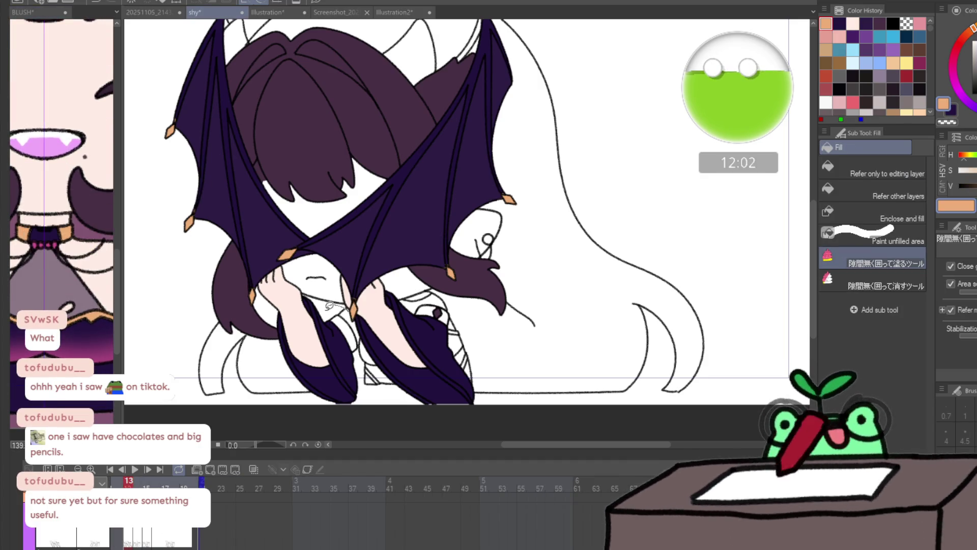
- Add orange trim along the left and right cuff edges on the current frame
click(344, 331)
mouse_move(321, 311)
mouse_down()
mouse_move(305, 315)
mouse_move(303, 392)
mouse_move(328, 321)
mouse_up()
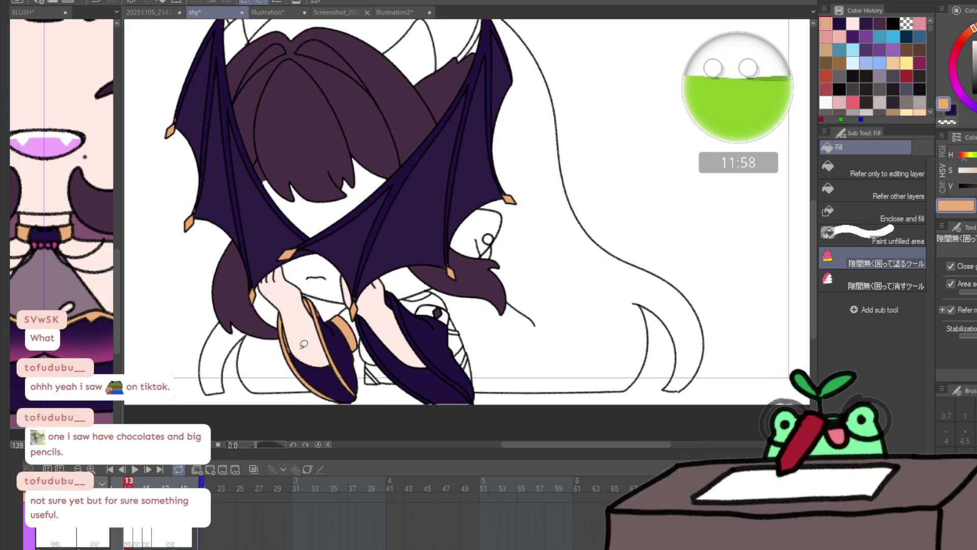
scroll(328, 320, up, 3)
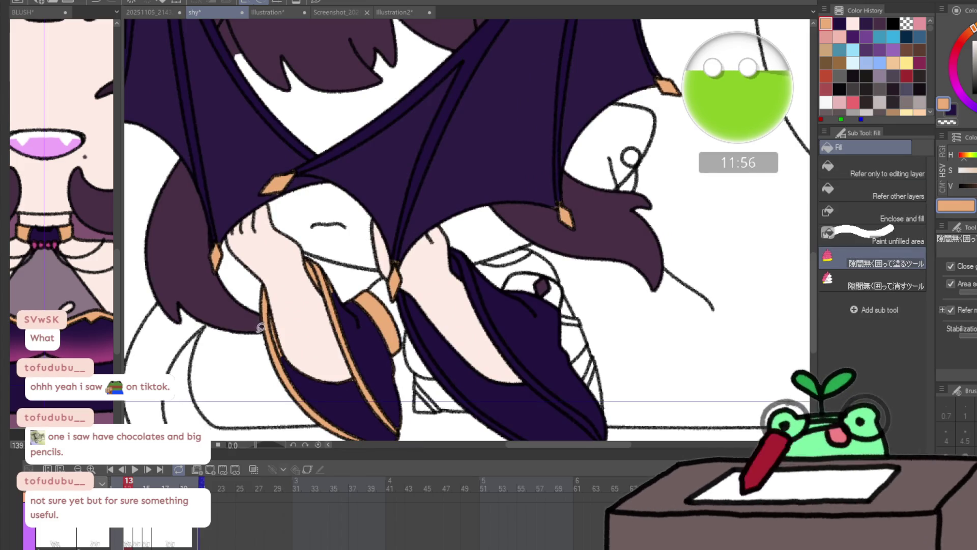
key(e)
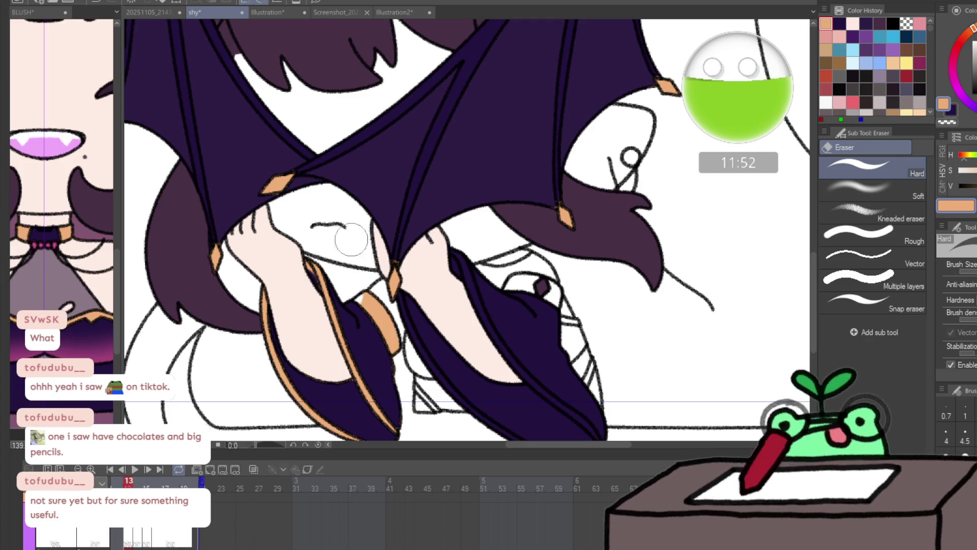
key(g)
drag(428, 294, 369, 219)
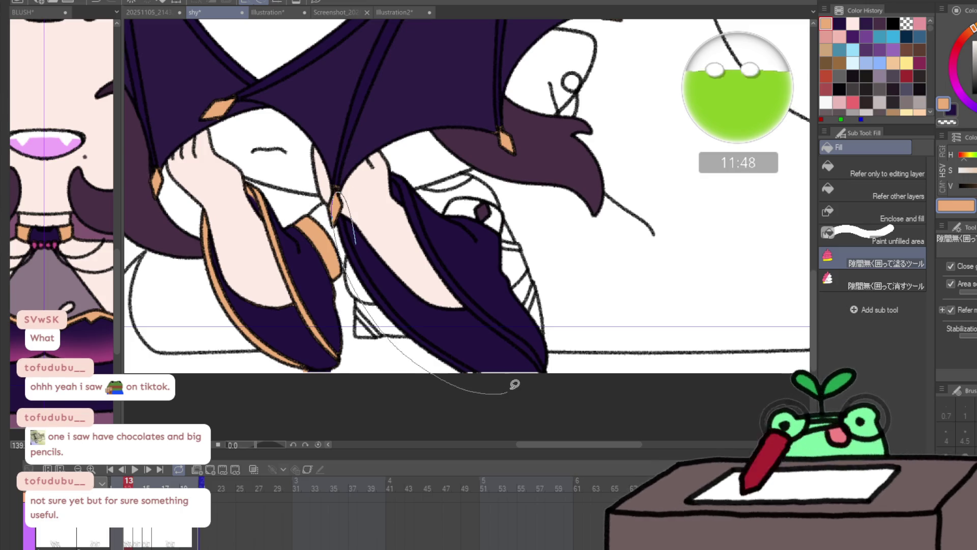
mouse_move(394, 155)
mouse_down()
mouse_move(562, 344)
mouse_move(462, 211)
mouse_move(489, 189)
mouse_up()
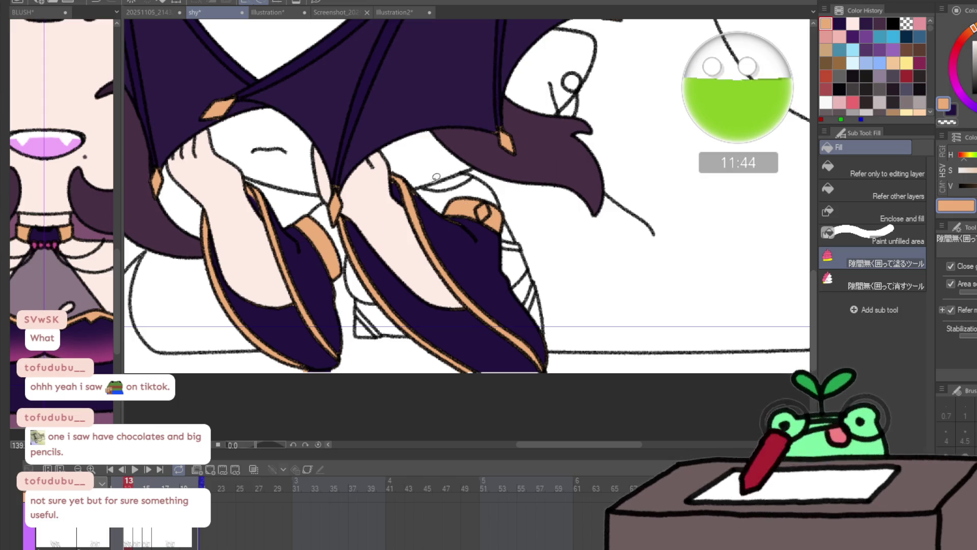
key(e)
key(ctrl+space)
mouse_move(469, 207)
mouse_down()
mouse_move(467, 305)
mouse_move(518, 279)
mouse_move(528, 257)
mouse_up()
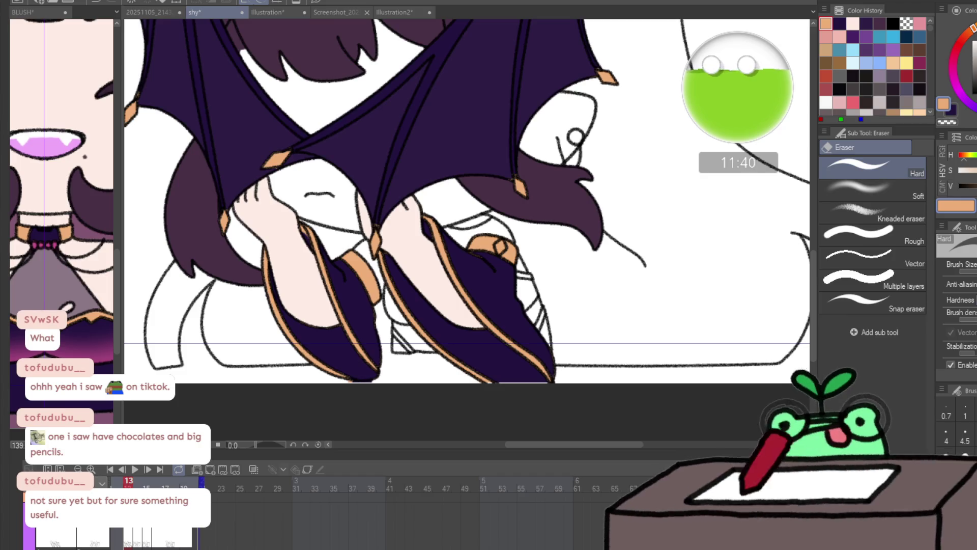
key(g)
- Add orange trim along the sleeve, cuff and boot edges on frame 14
key(period)
mouse_move(331, 218)
mouse_down()
mouse_move(318, 224)
mouse_move(272, 362)
mouse_move(292, 256)
mouse_up()
drag(220, 301, 230, 358)
mouse_move(379, 234)
mouse_down()
mouse_move(351, 242)
mouse_move(379, 301)
mouse_up()
mouse_move(514, 247)
mouse_down()
mouse_move(453, 229)
mouse_move(511, 279)
mouse_up()
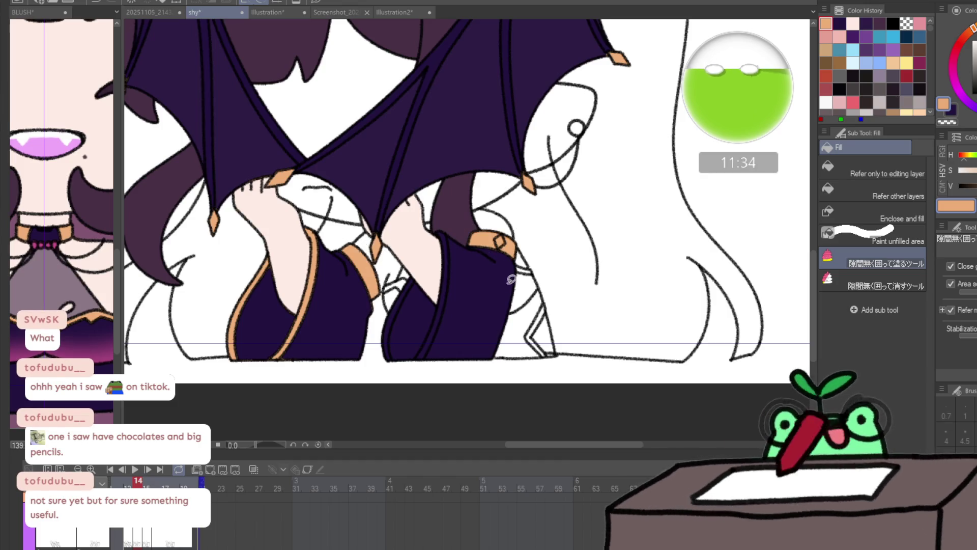
drag(412, 335, 407, 359)
drag(402, 265, 389, 359)
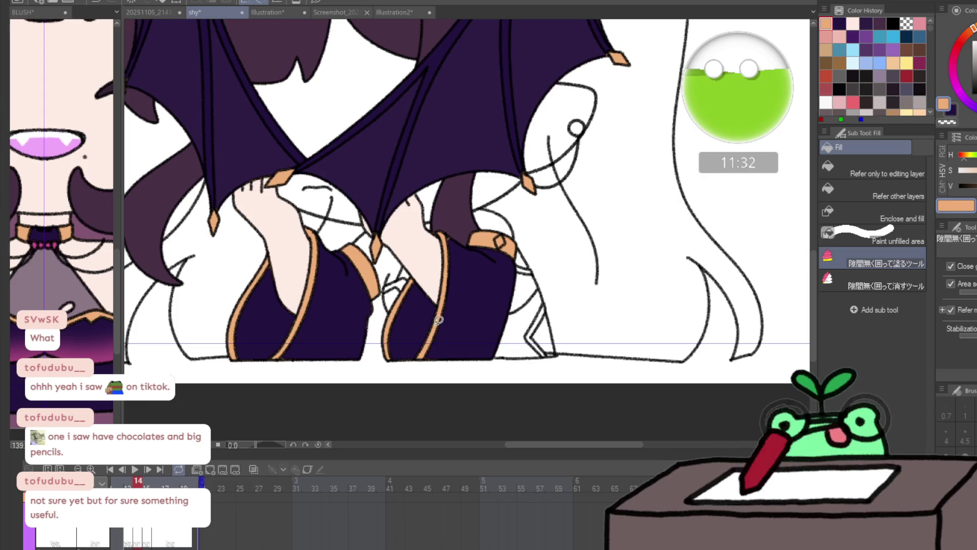
- Fill the left and right boot edges and cuff top orange on frame 15
key(period)
mouse_move(313, 219)
mouse_down()
mouse_move(268, 379)
mouse_move(276, 285)
mouse_up()
drag(227, 371, 232, 367)
mouse_move(359, 234)
mouse_down()
mouse_move(376, 316)
mouse_move(338, 244)
mouse_up()
drag(414, 269, 402, 369)
mouse_move(433, 224)
mouse_down()
mouse_move(465, 321)
mouse_move(428, 224)
mouse_up()
drag(486, 243, 505, 238)
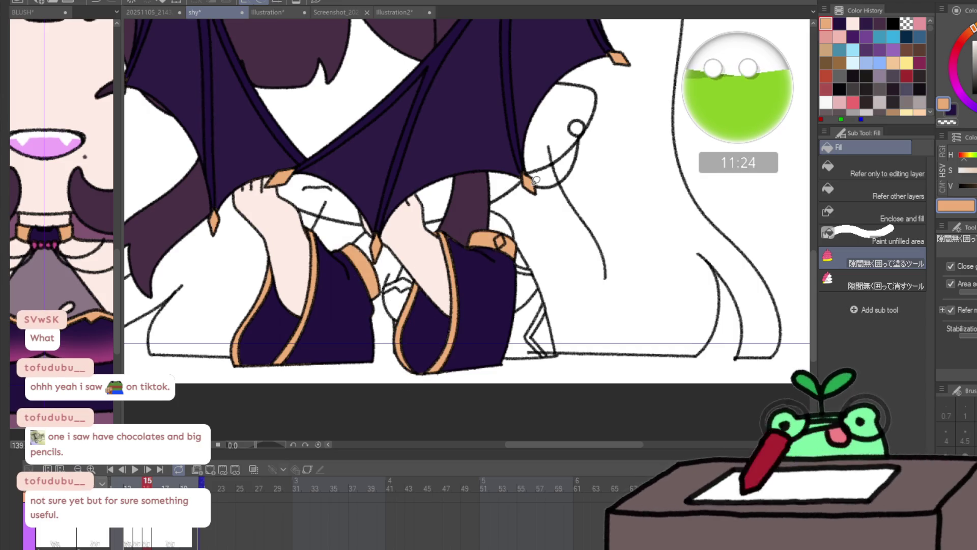
- Add orange trim to both boots on frame 16, then bring up the BLUSH document
key(Right)
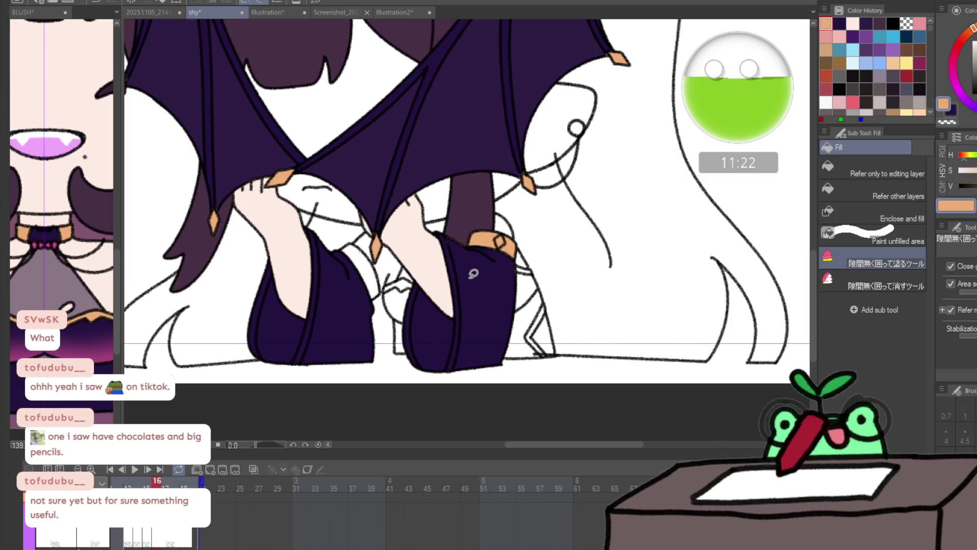
mouse_move(440, 253)
mouse_down()
mouse_move(434, 383)
mouse_move(439, 240)
mouse_up()
drag(308, 219, 321, 239)
mouse_move(236, 359)
mouse_down()
mouse_move(278, 240)
mouse_move(306, 222)
mouse_up()
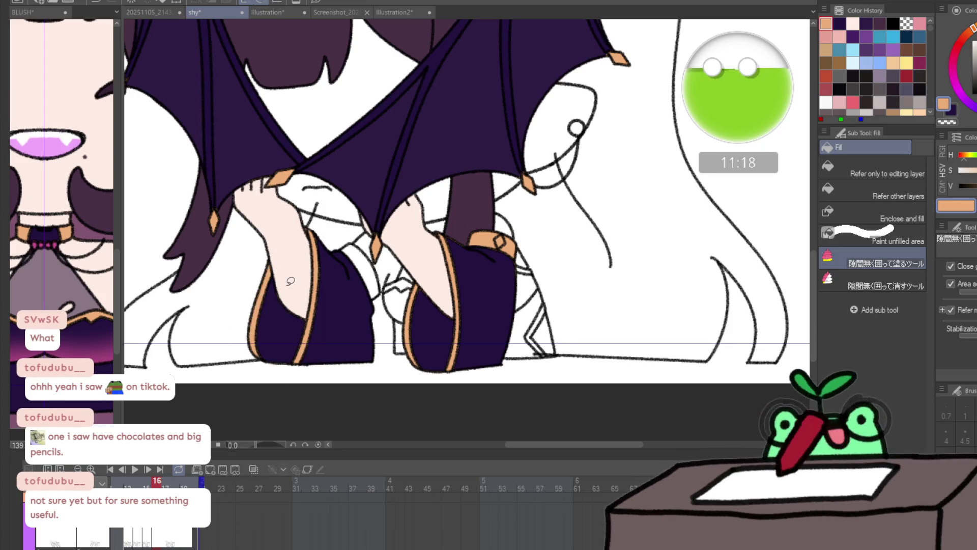
mouse_move(351, 254)
mouse_down()
mouse_move(377, 244)
mouse_move(356, 273)
mouse_up()
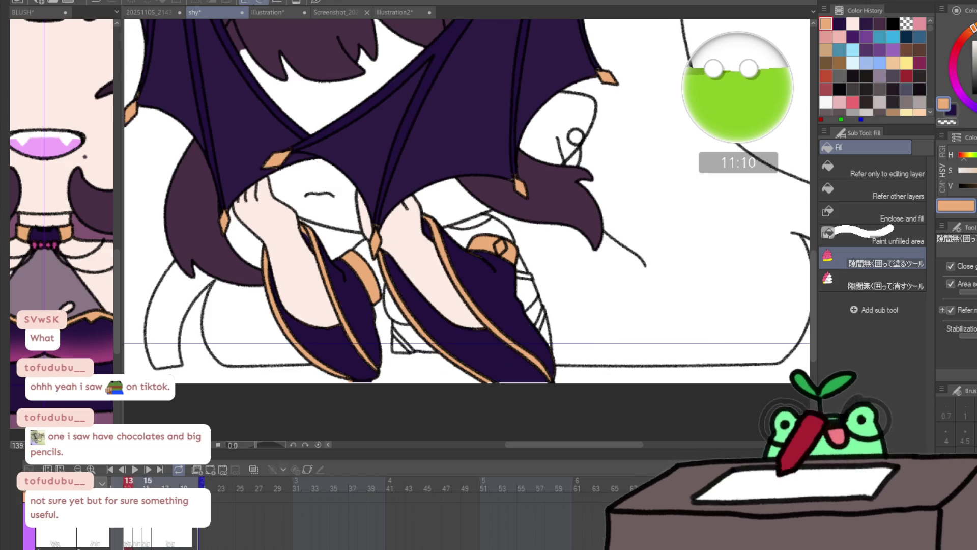
click(79, 308)
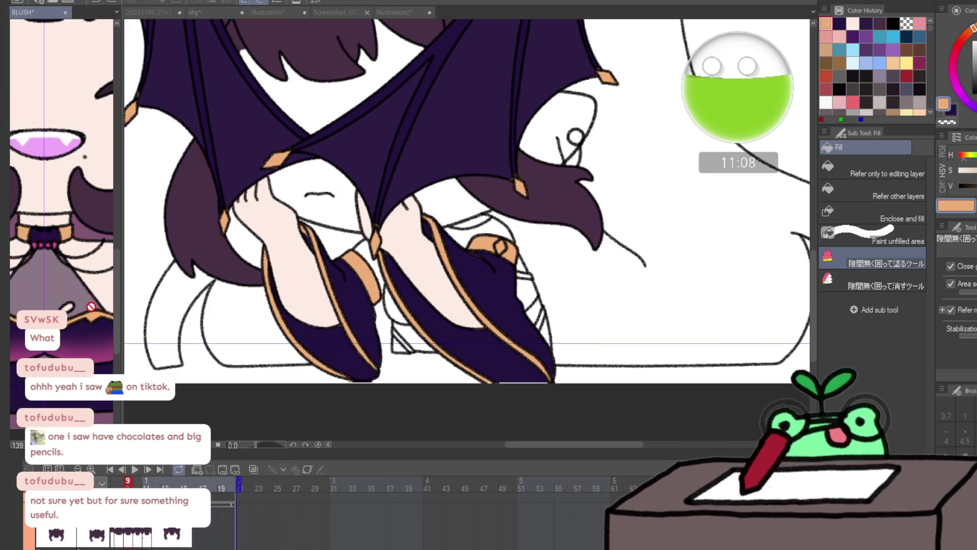
- Dock the pat reference in the left pane, sample its magenta, and return to shy
scroll(92, 312, up, 3)
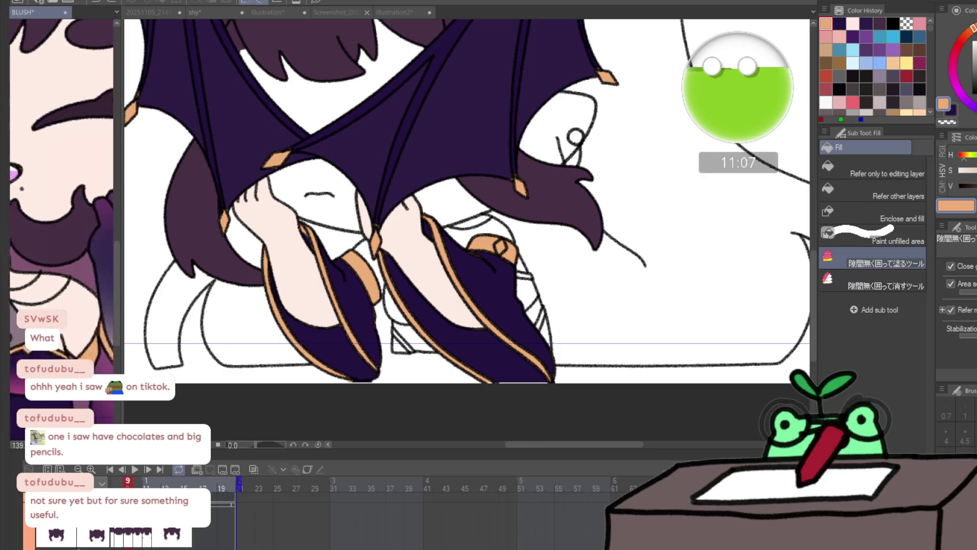
click(132, 310)
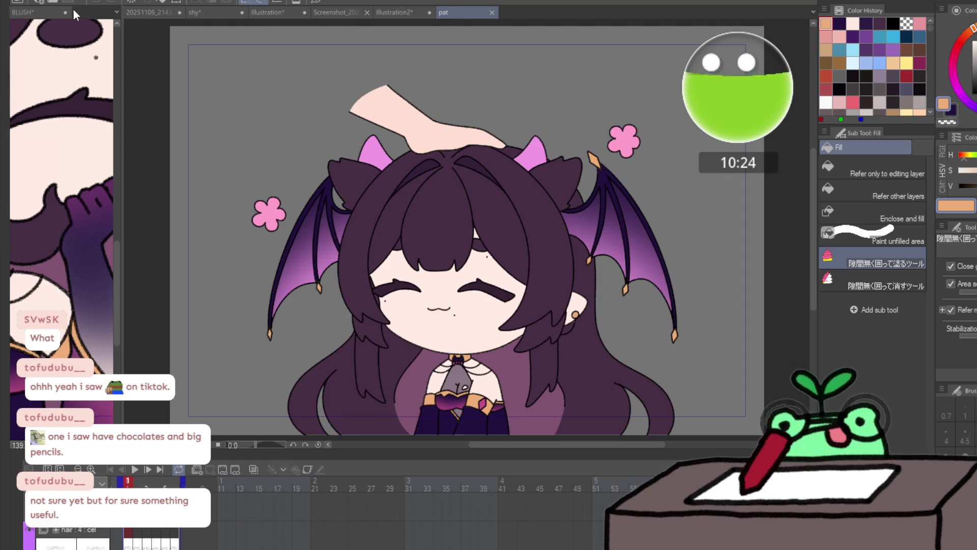
drag(74, 10, 69, 11)
scroll(59, 267, up, 6)
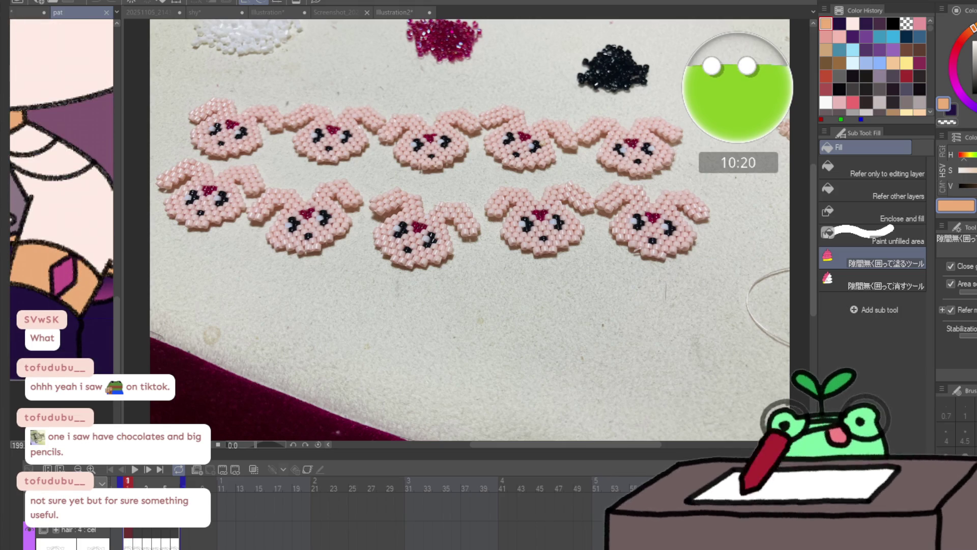
alt+click(63, 271)
click(282, 10)
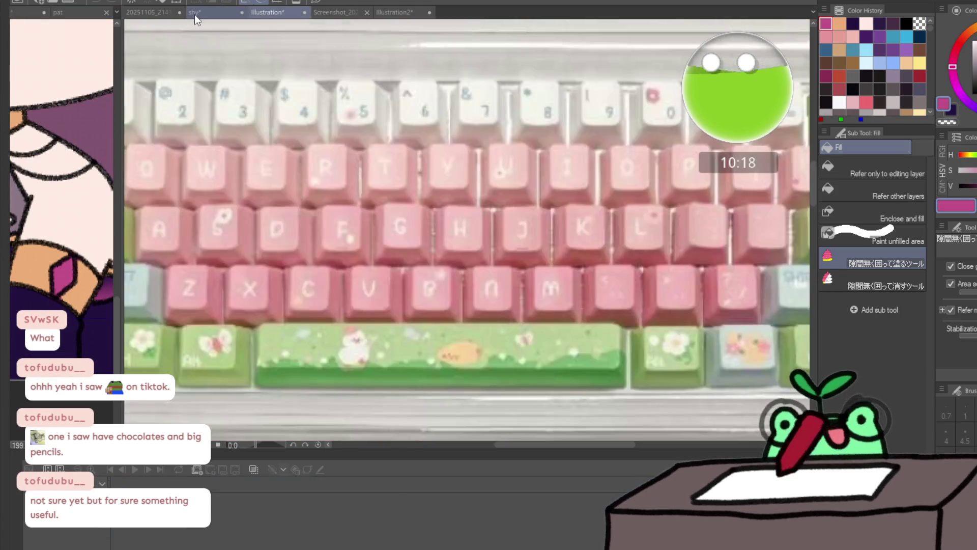
click(194, 12)
scroll(458, 253, up, 2)
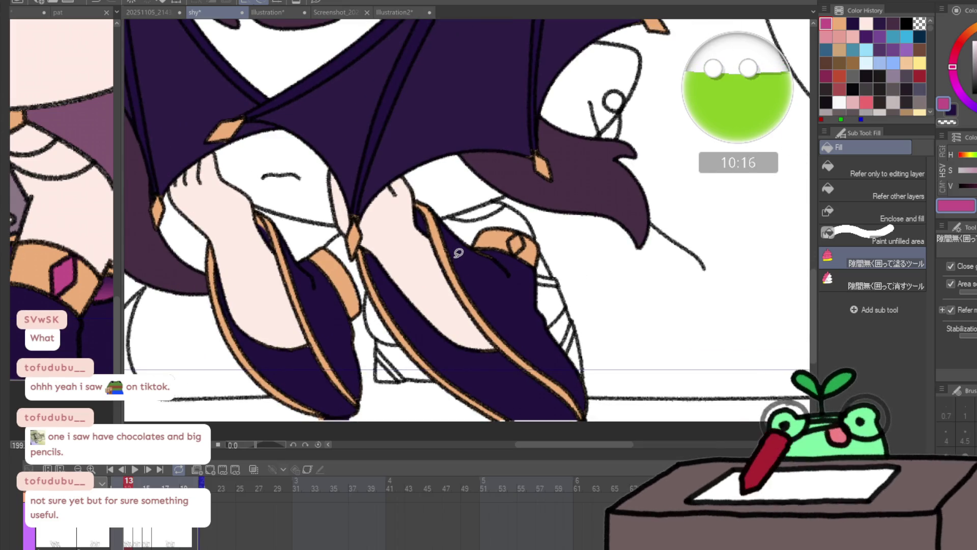
- Fill the small cuff diamond magenta on frame 15, then step back to frame 14 zoomed out
key(Right)
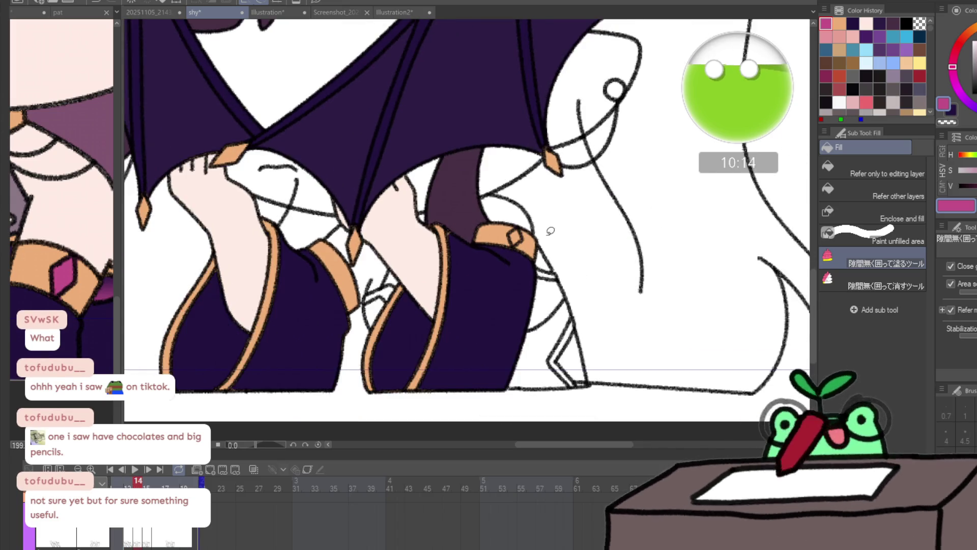
key(Right)
click(515, 237)
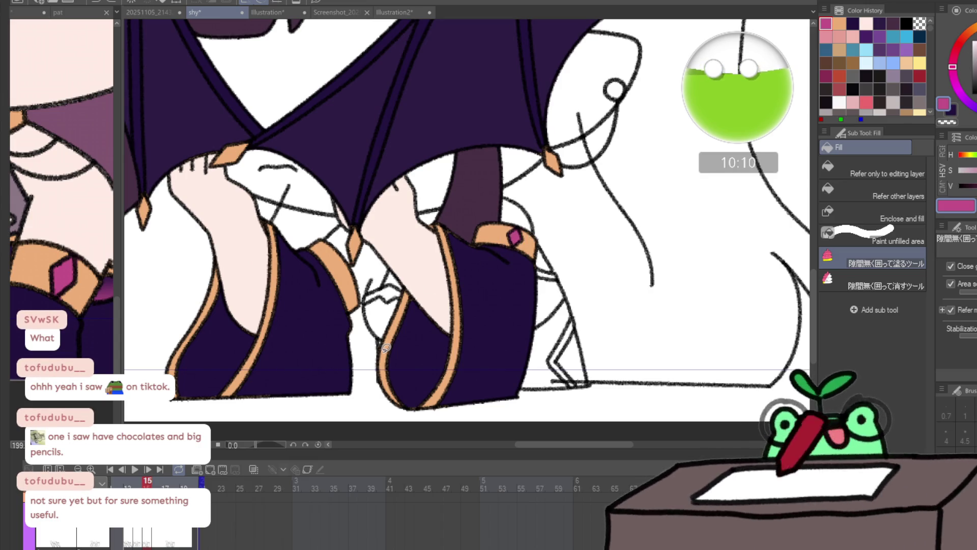
key(Left)
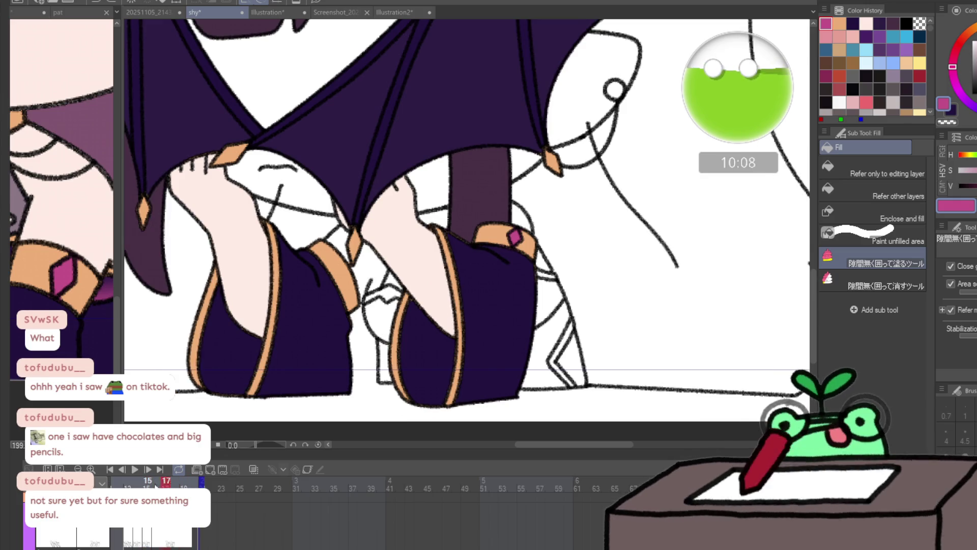
drag(318, 326, 312, 318)
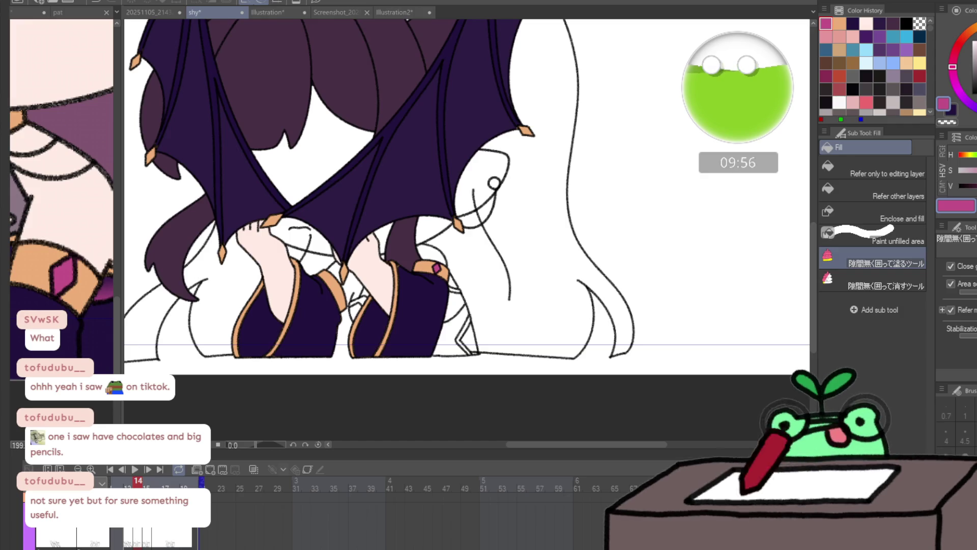
scroll(328, 508, left, 5)
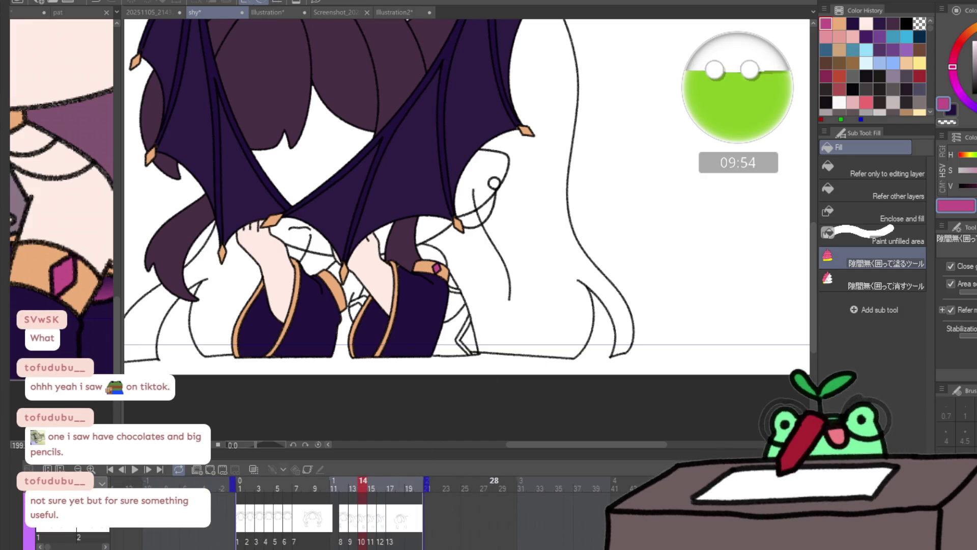
- Go to frame 1 and sample the light pink horn colour from the pat reference
click(240, 504)
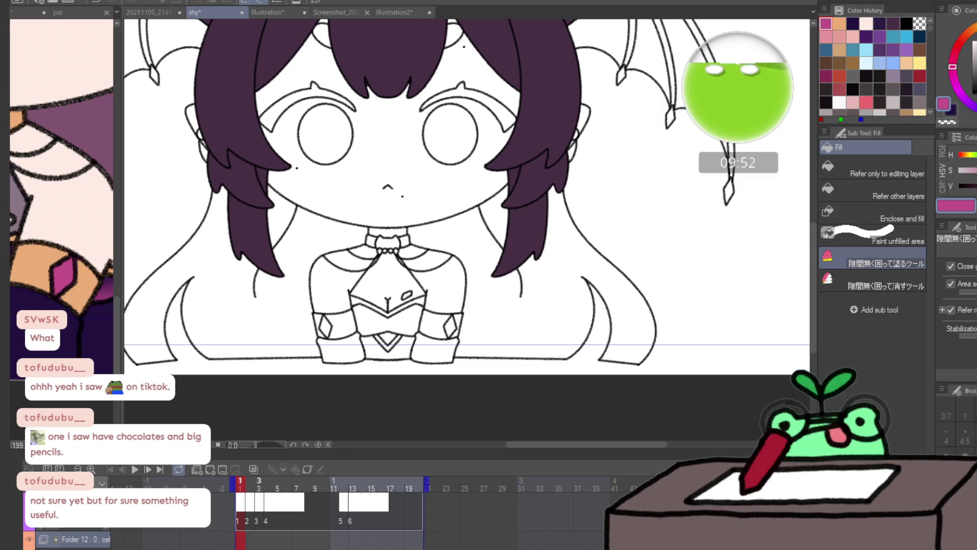
click(82, 264)
scroll(72, 324, up, 5)
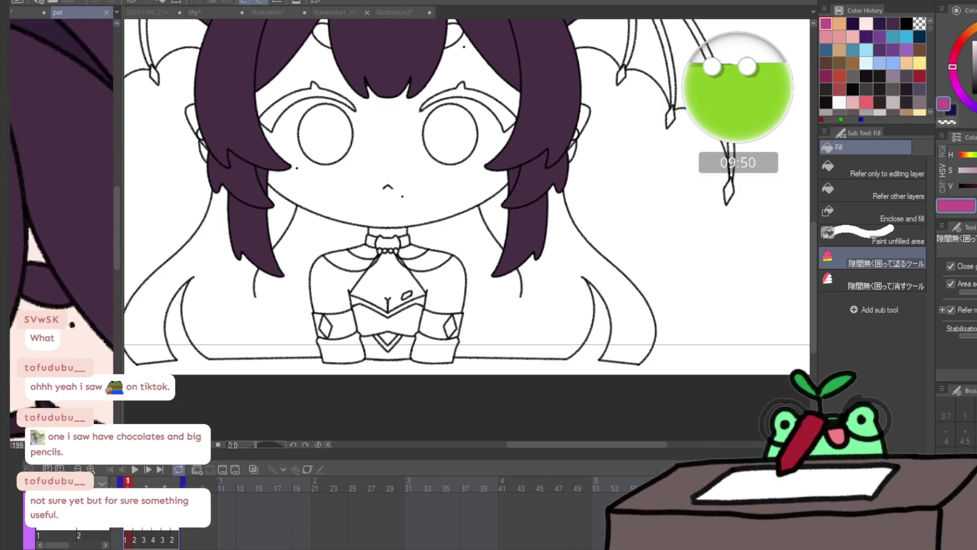
scroll(61, 300, down, 5)
key(slash)
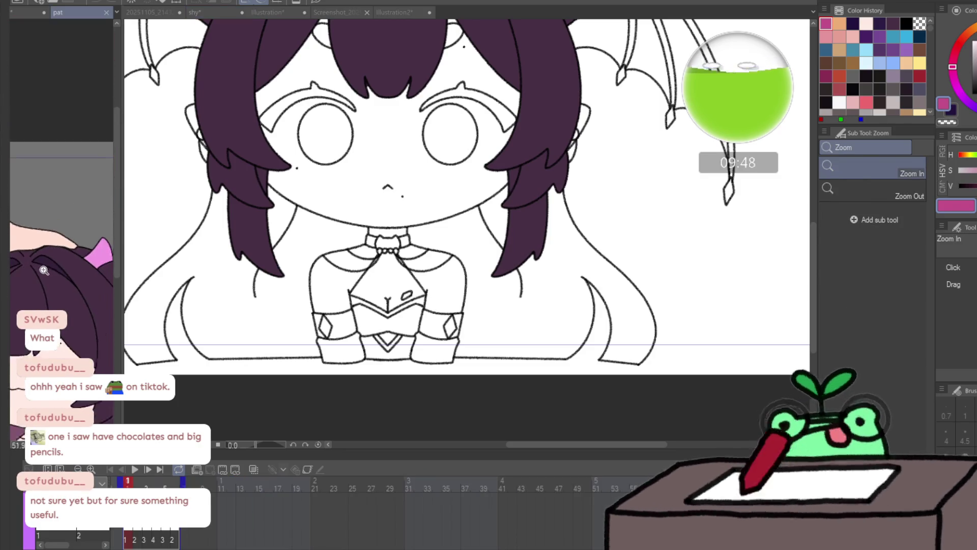
key(g)
alt+click(96, 254)
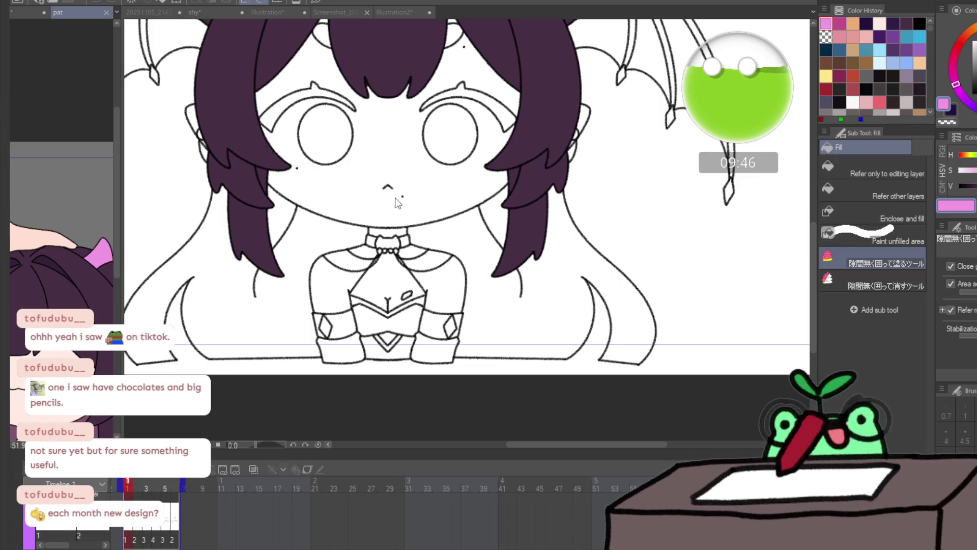
click(395, 198)
scroll(376, 244, up, 5)
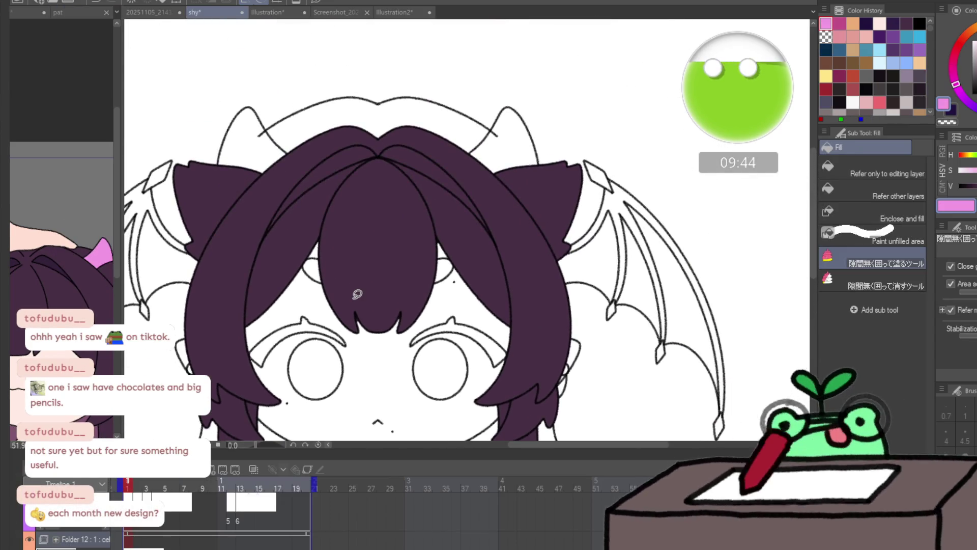
- Fill both horns light pink on frames 1 and 2
mouse_move(297, 157)
mouse_down()
mouse_move(227, 66)
mouse_move(285, 171)
mouse_up()
mouse_move(472, 123)
mouse_down()
mouse_move(479, 183)
mouse_move(491, 94)
mouse_up()
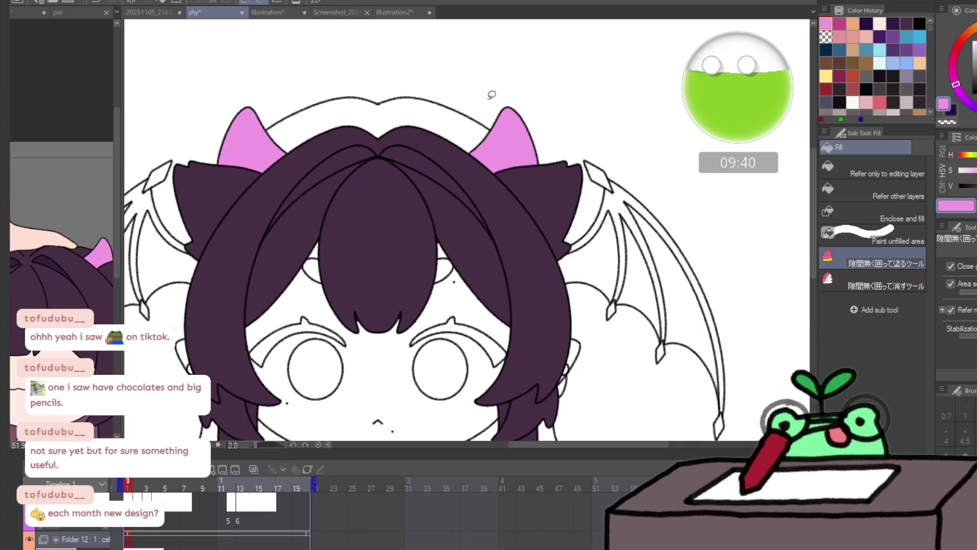
key(Right)
mouse_move(253, 96)
mouse_down()
mouse_move(284, 191)
mouse_move(254, 99)
mouse_up()
mouse_move(473, 126)
mouse_down()
mouse_move(557, 142)
mouse_move(486, 104)
mouse_up()
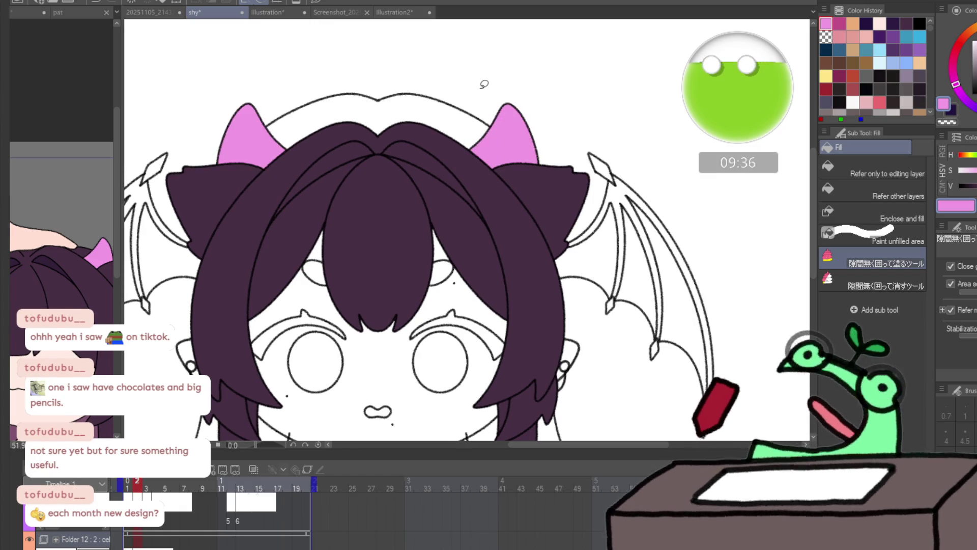
- Fill the horns pink on frame 3 and the right horn on frame 4
key(Right)
mouse_move(293, 153)
mouse_down()
mouse_move(263, 179)
mouse_move(285, 162)
mouse_up()
mouse_move(481, 121)
mouse_down()
mouse_move(547, 168)
mouse_move(483, 122)
mouse_up()
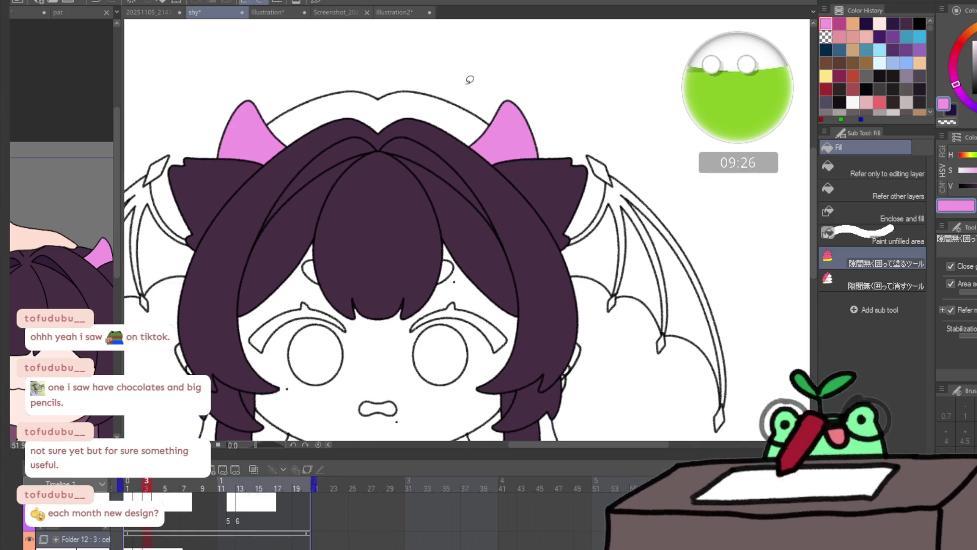
key(Right)
mouse_move(486, 80)
mouse_down()
mouse_move(464, 153)
mouse_move(492, 92)
mouse_up()
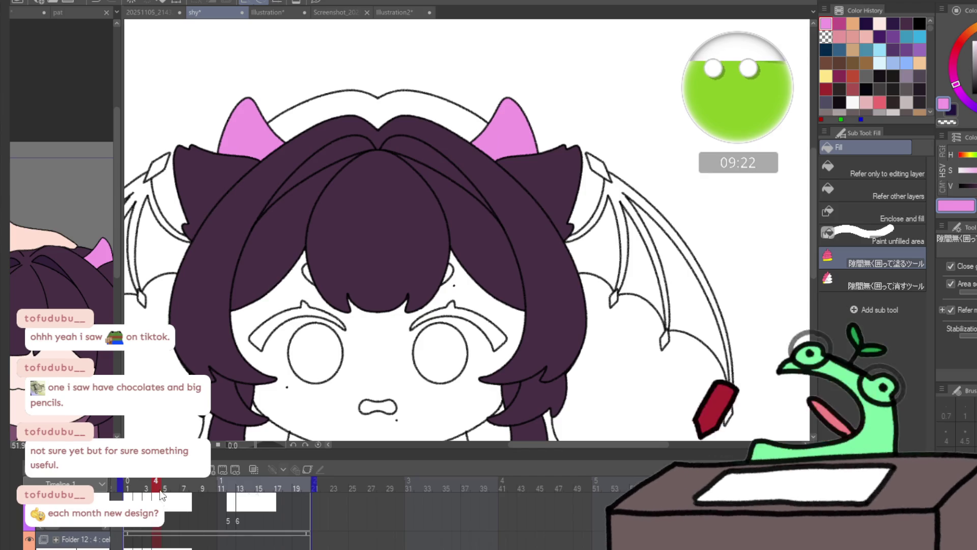
key(Right)
key(Right)
- Zoom out to the whole head and fill both horns pink on frame 12
drag(183, 488, 213, 487)
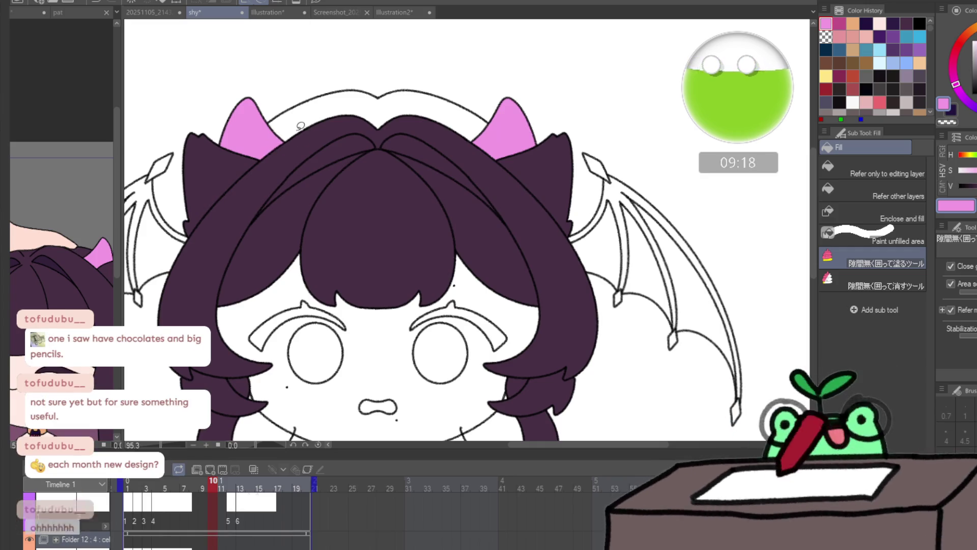
scroll(314, 123, up, 5)
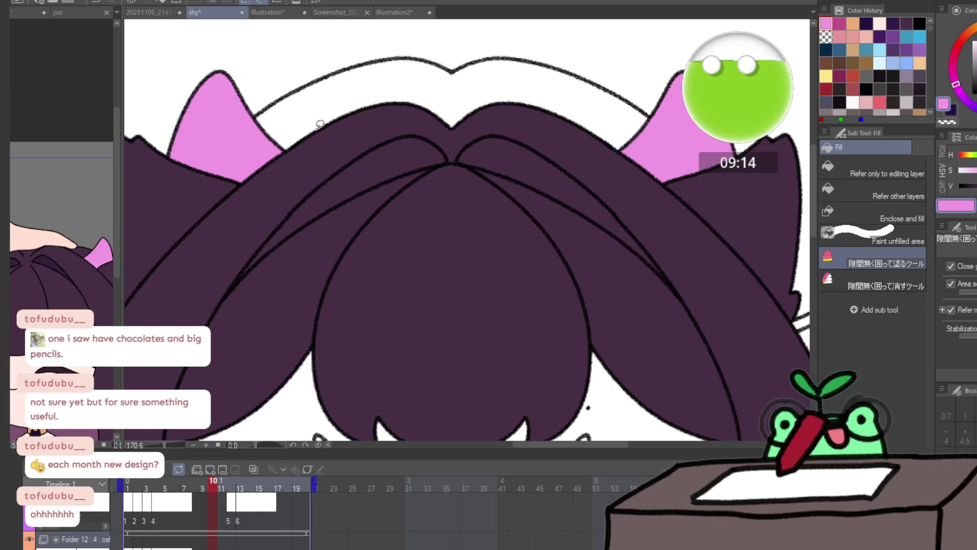
key(e)
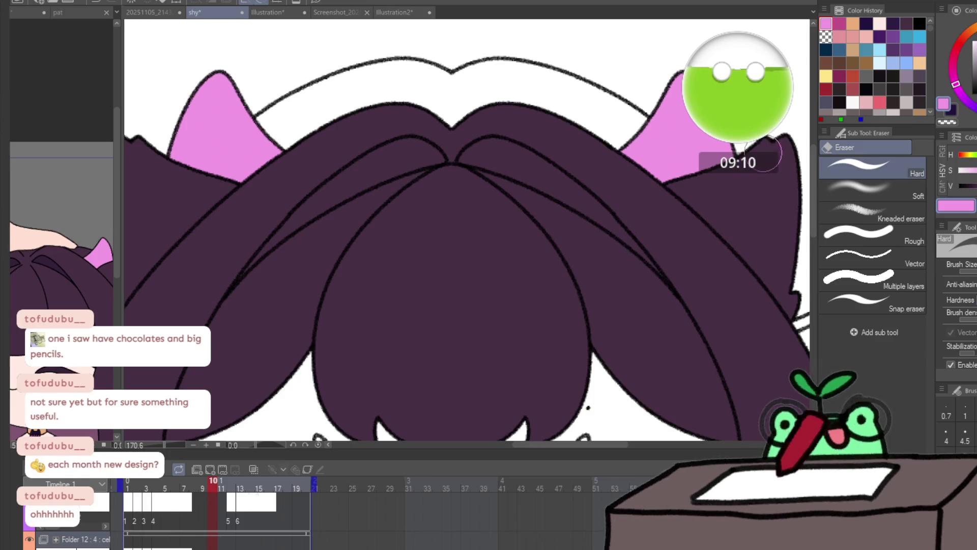
mouse_move(403, 240)
mouse_down()
mouse_move(380, 245)
mouse_move(373, 235)
mouse_up()
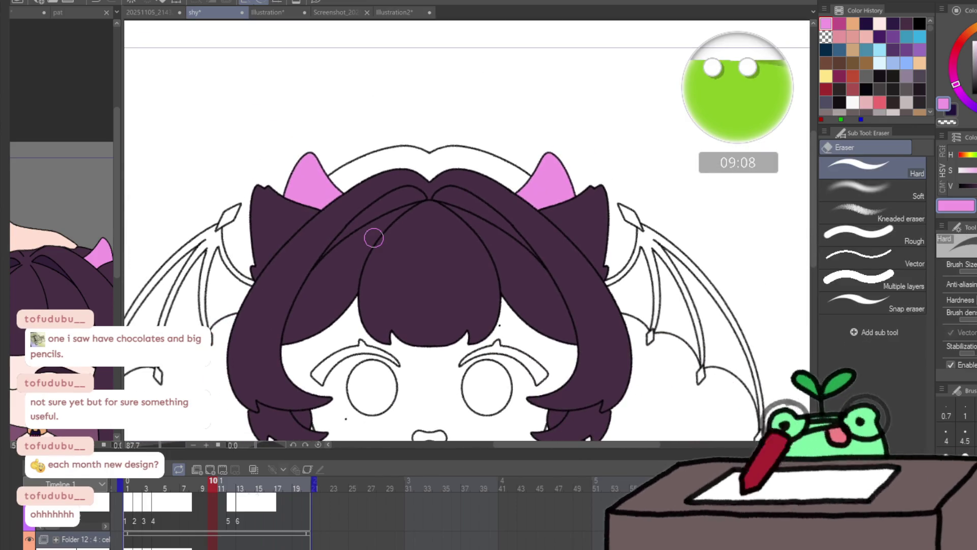
key(g)
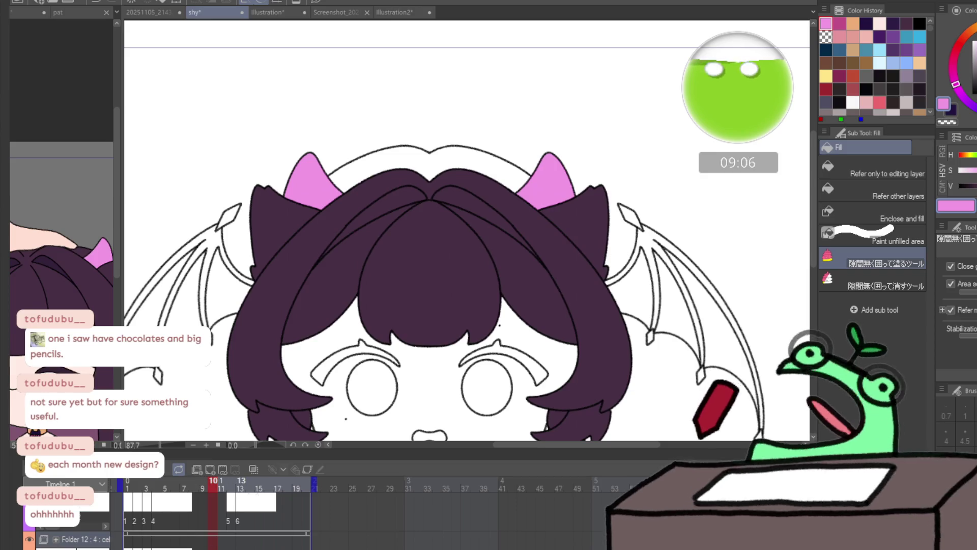
click(232, 483)
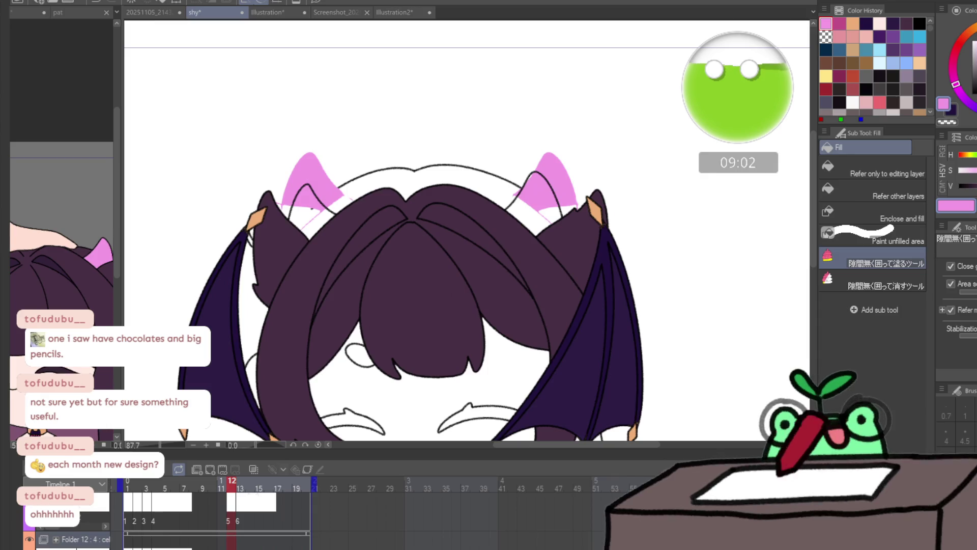
key(ctrl+z)
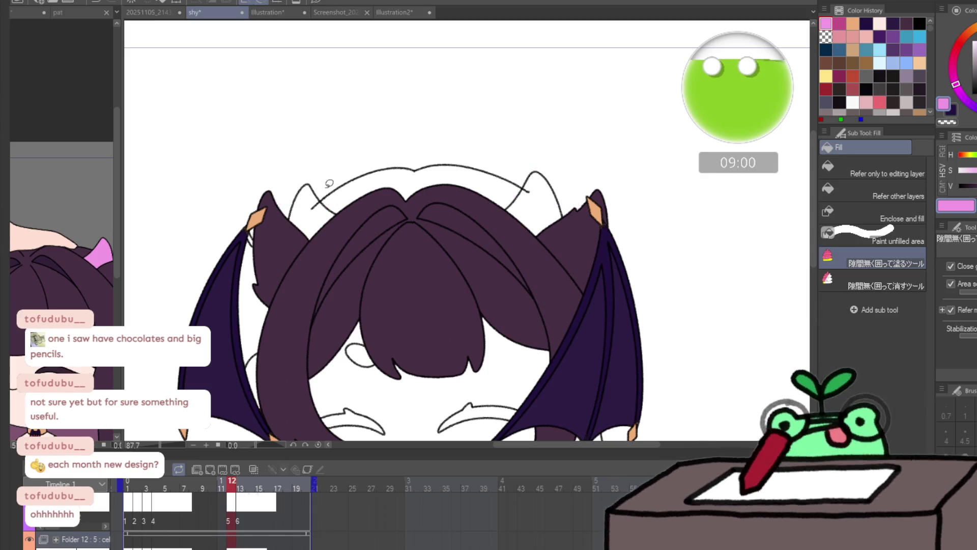
click(311, 207)
click(535, 201)
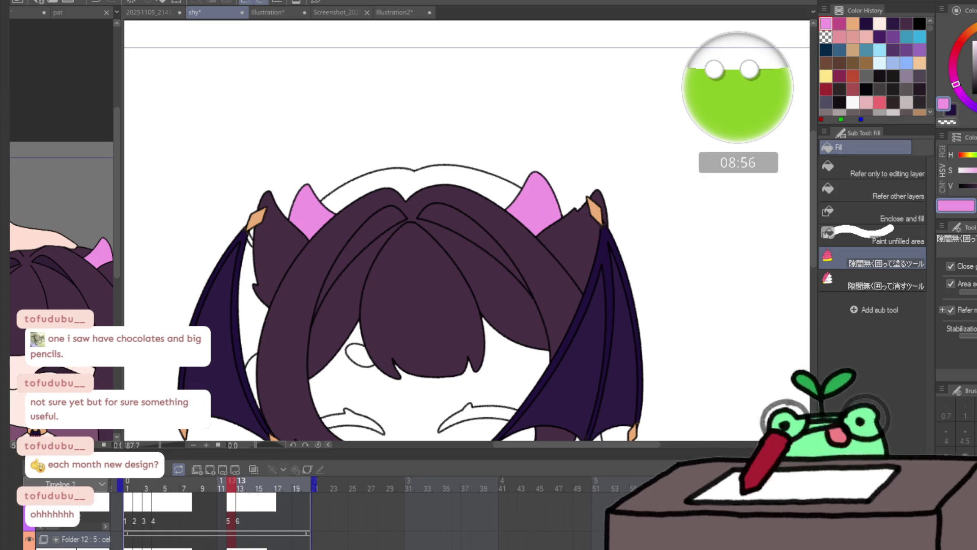
- Fill both horns pink on frame 13
key(Right)
click(267, 247)
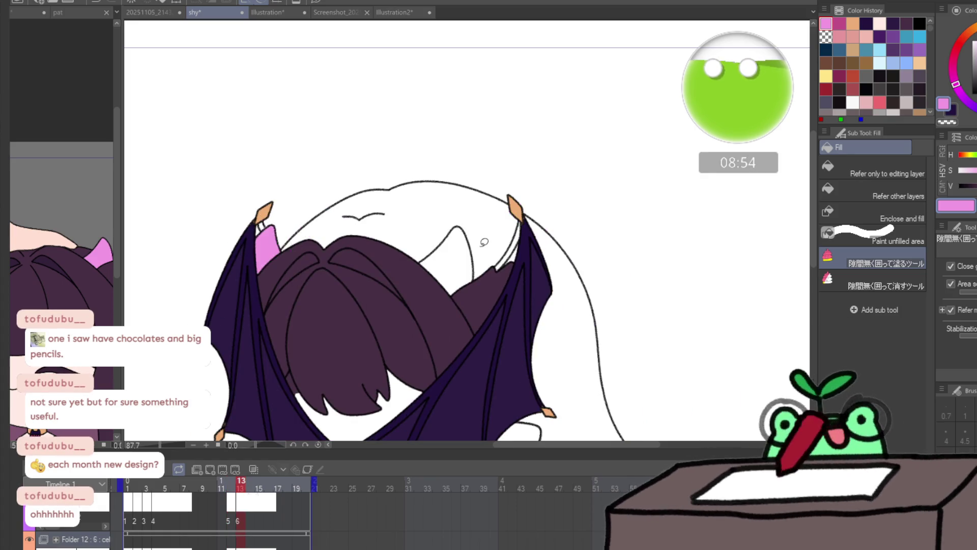
click(450, 247)
key(Left)
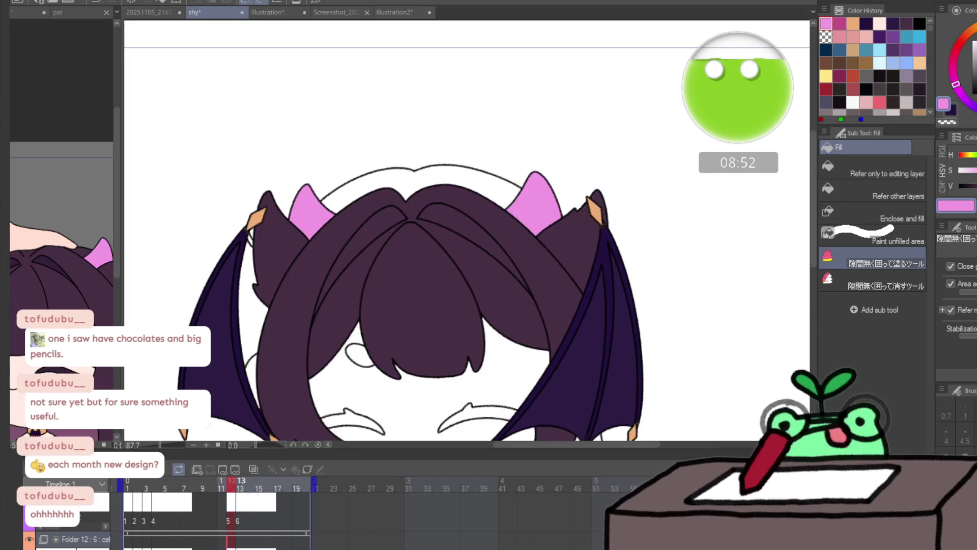
key(Right)
- Jump to frame 16 and inspect the right horn
click(268, 482)
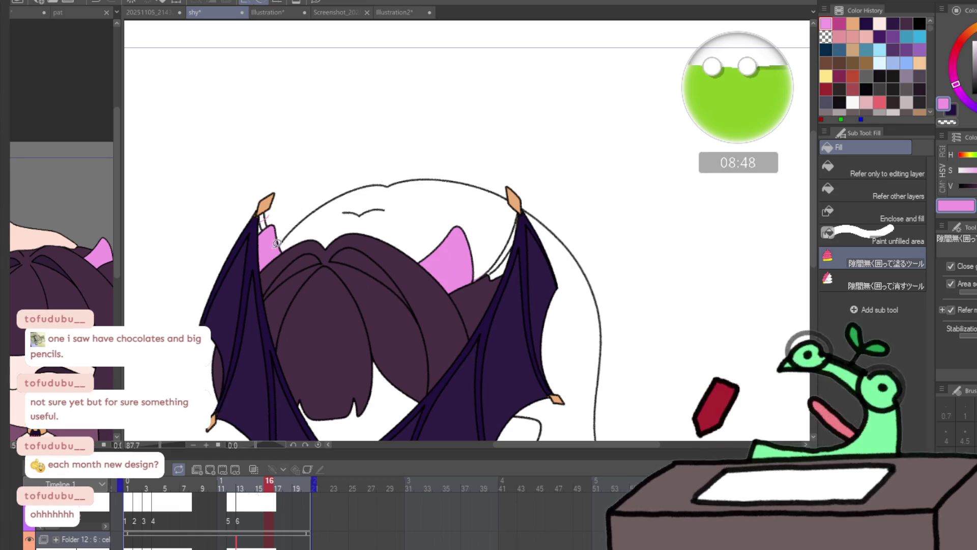
scroll(283, 224, up, 4)
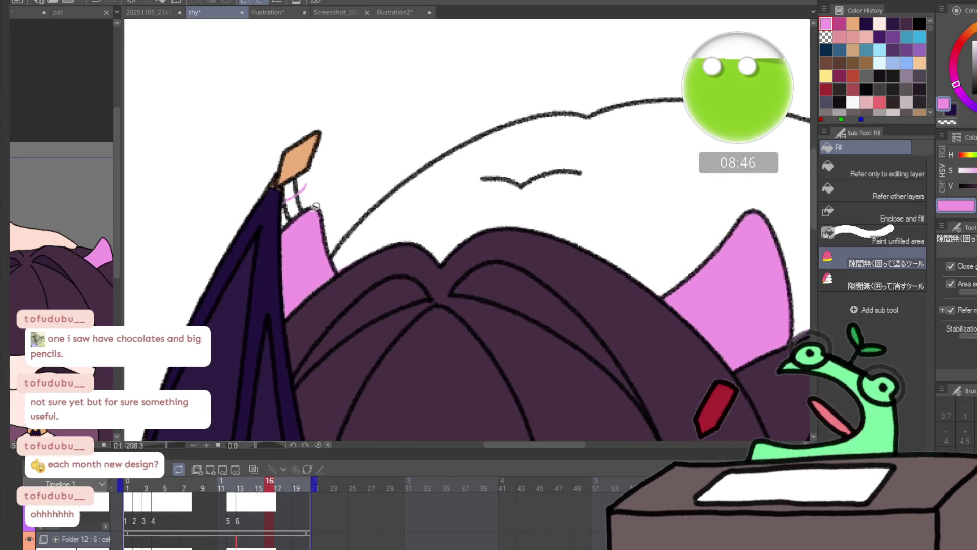
key(e)
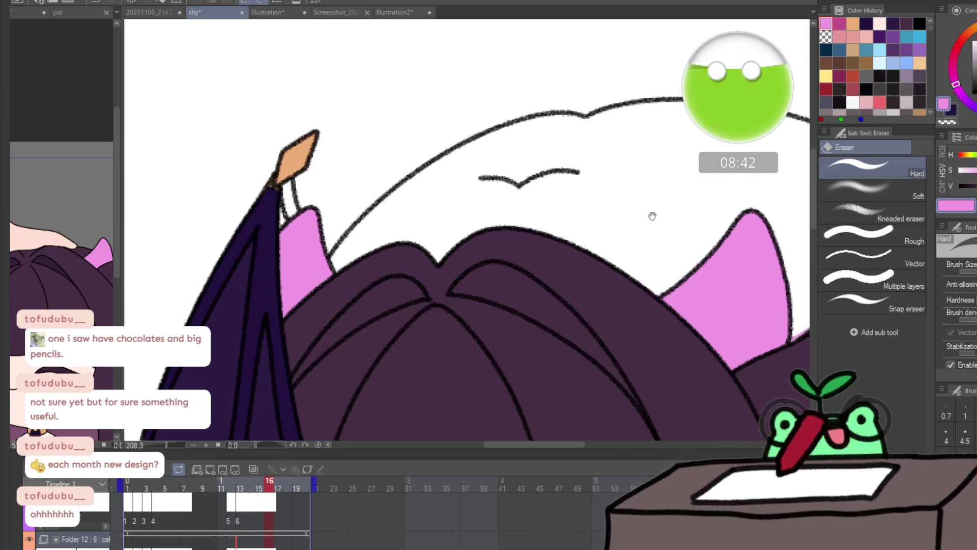
drag(649, 214, 414, 164)
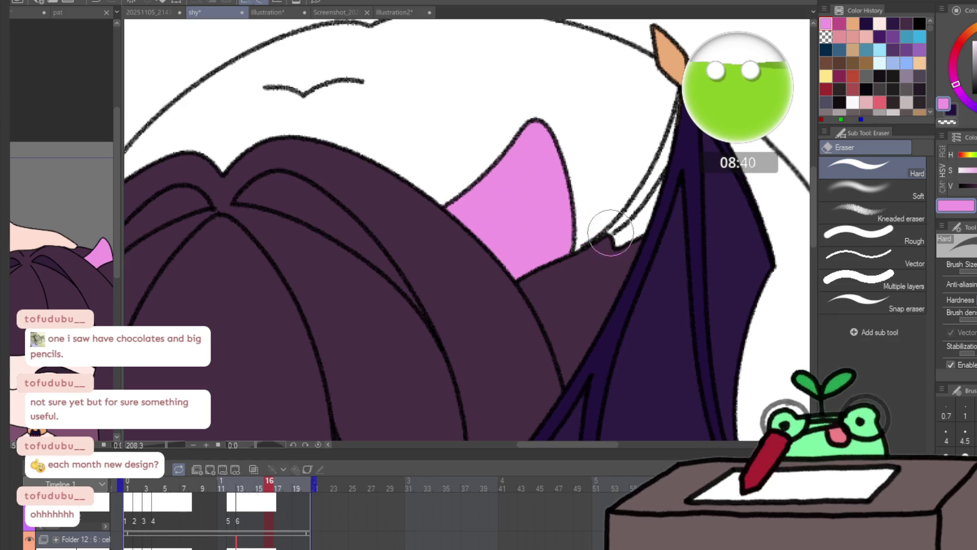
scroll(619, 168, down, 4)
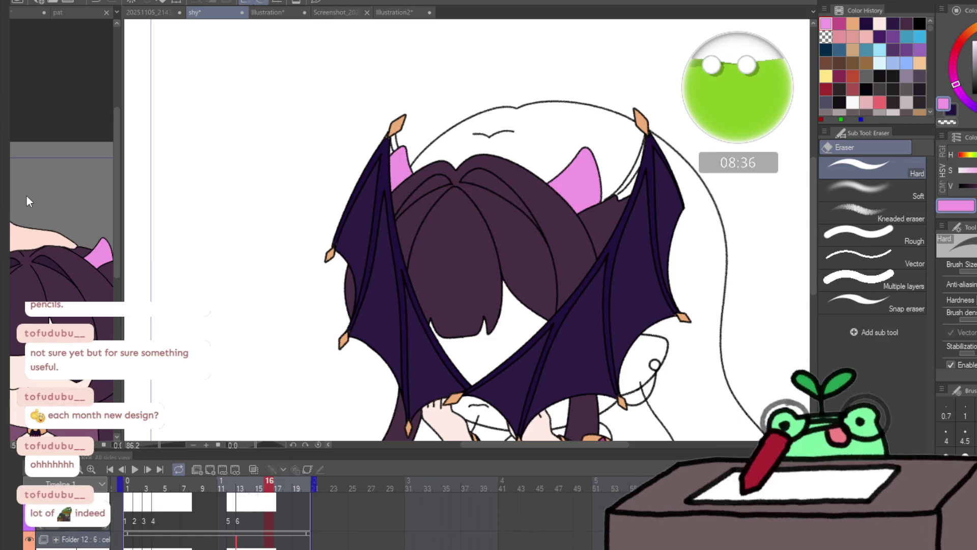
- Scrub the timeline and zoom in on the bat wings to check them, then return to frame 2
mouse_move(267, 488)
mouse_down()
mouse_move(219, 488)
mouse_move(262, 490)
mouse_move(250, 493)
mouse_up()
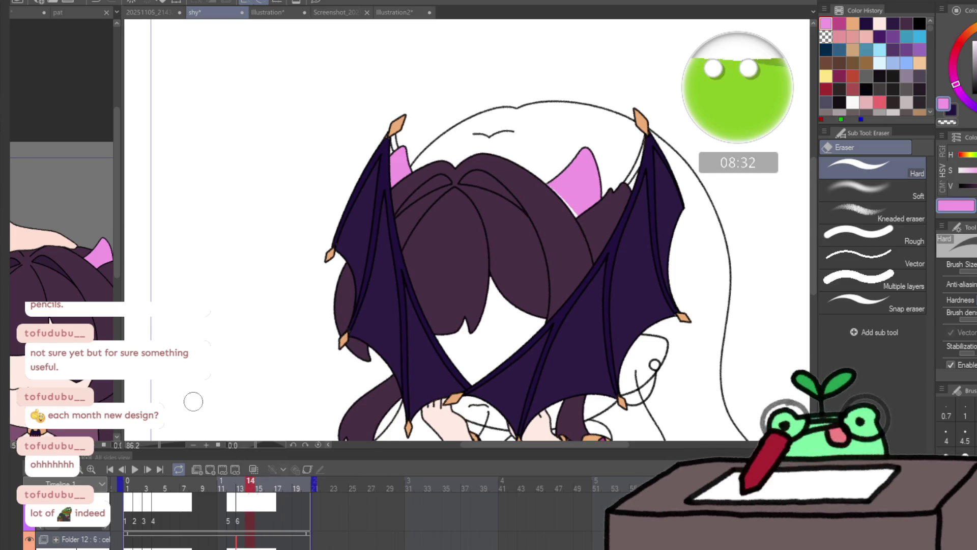
key(p)
key(ctrl+space)
click(572, 212)
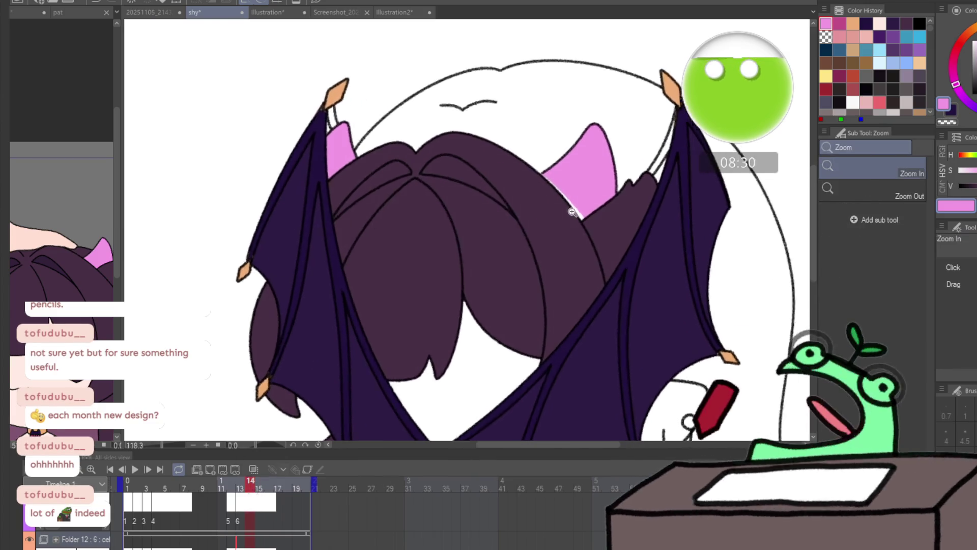
click(572, 211)
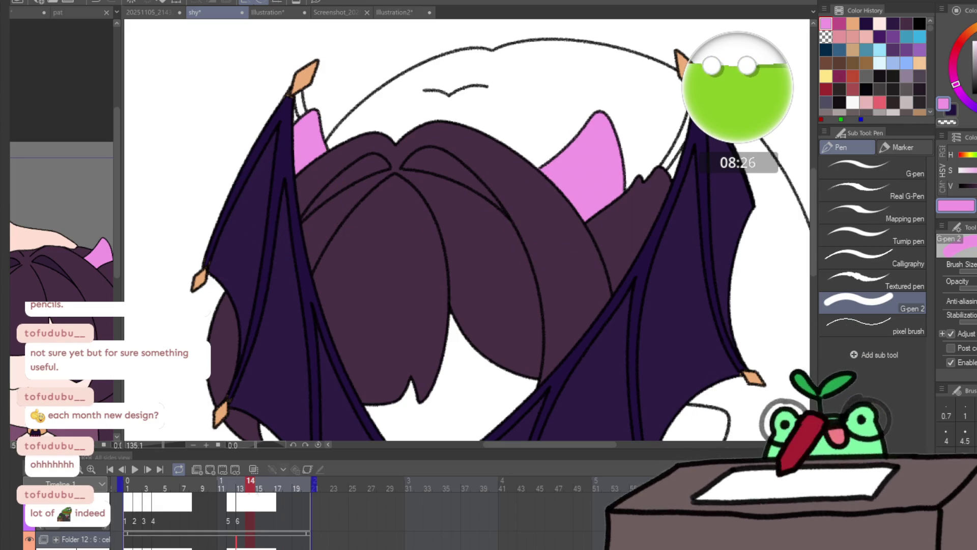
key(ctrl+minus)
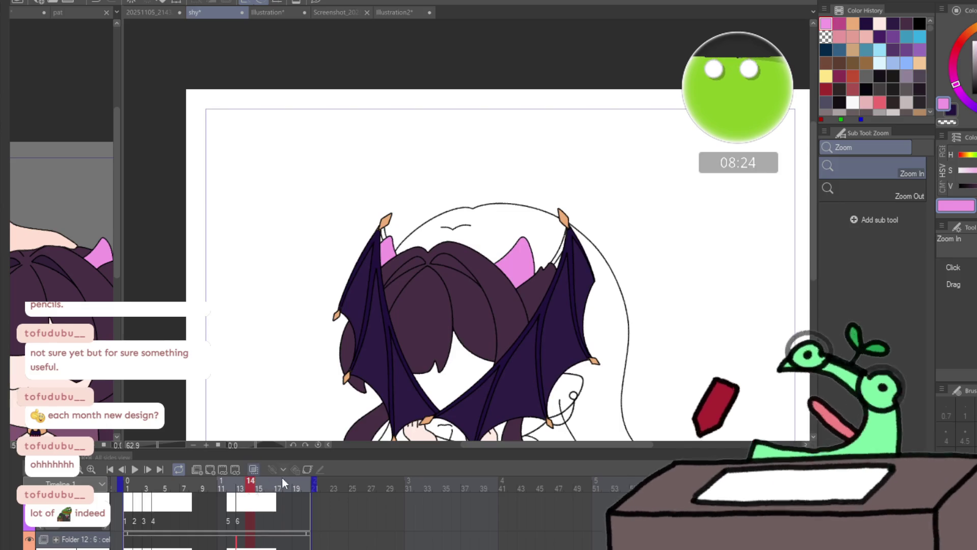
mouse_move(270, 486)
mouse_down()
mouse_move(295, 486)
mouse_move(240, 486)
mouse_up()
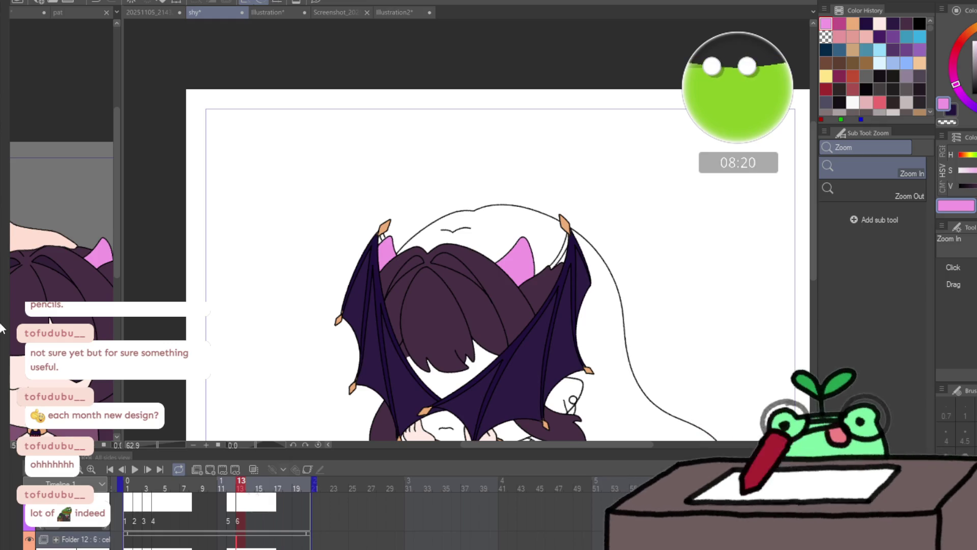
drag(508, 306, 409, 188)
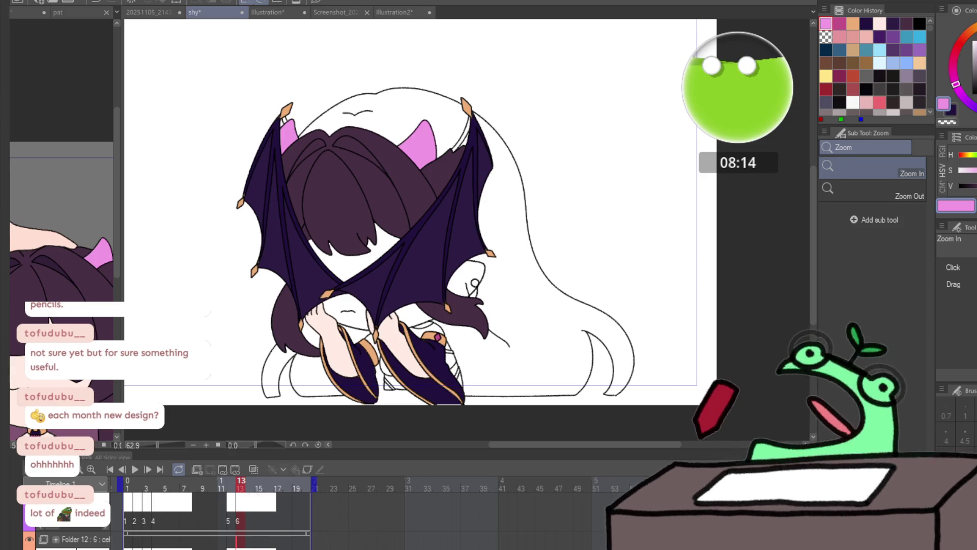
click(454, 309)
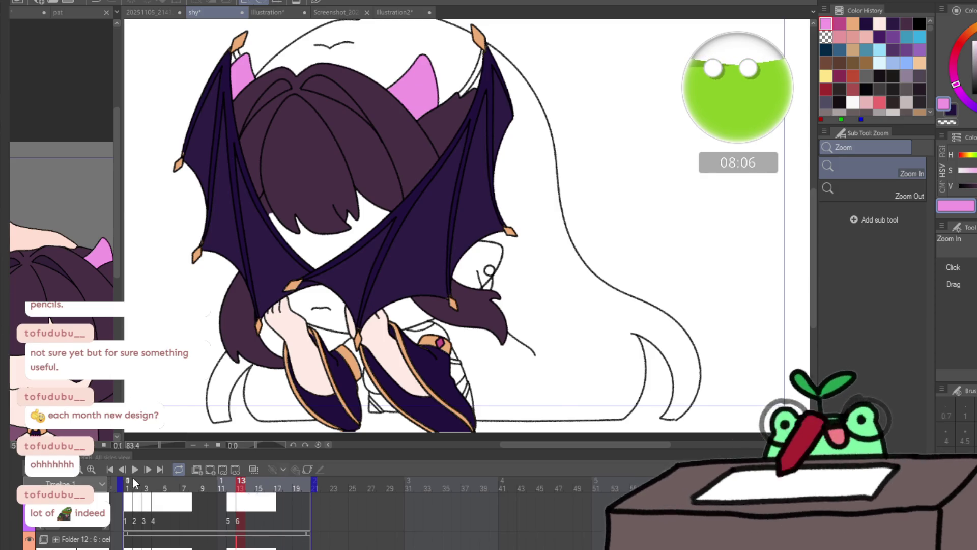
click(136, 483)
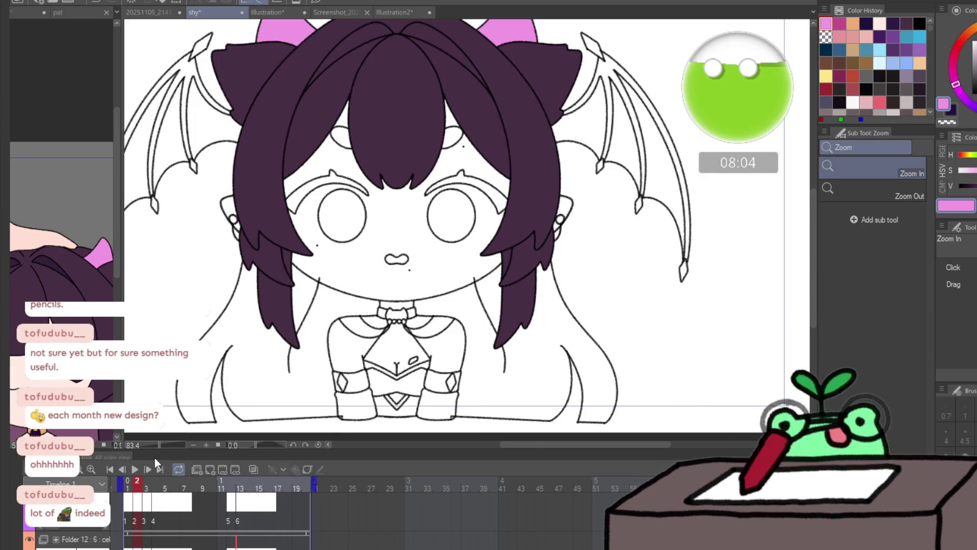
- Sample dark purple from the pat document and switch back to the shy animation with Fill active
key(g)
key(ctrl+Tab)
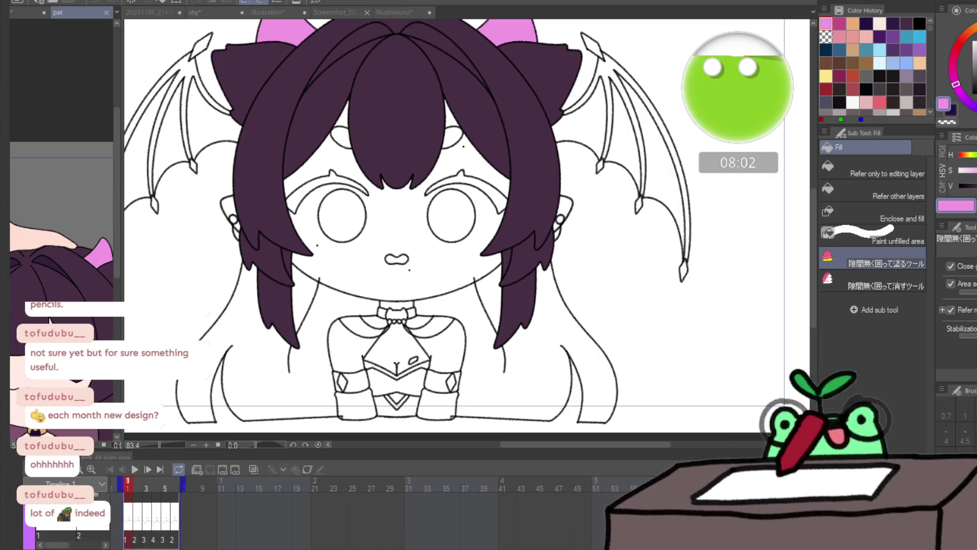
alt+click(227, 316)
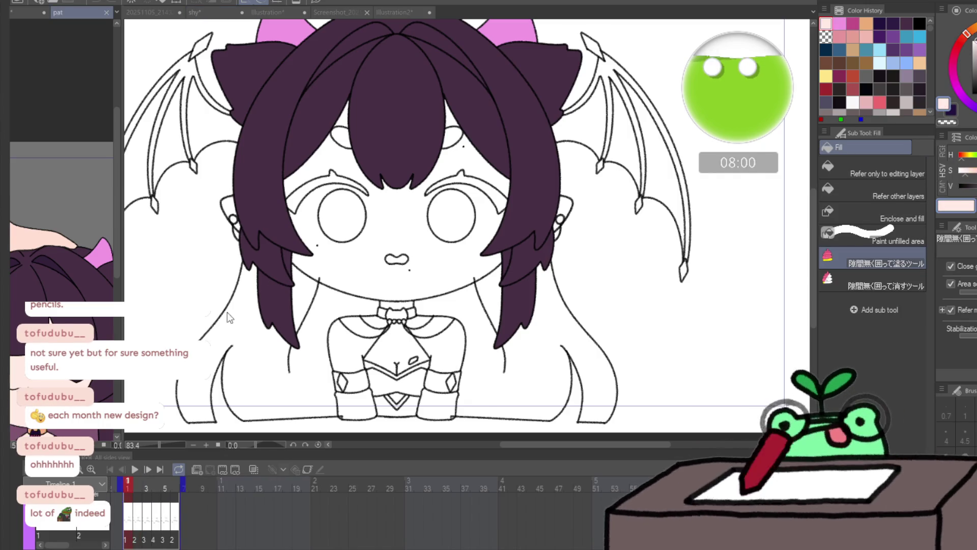
key(ctrl+Tab)
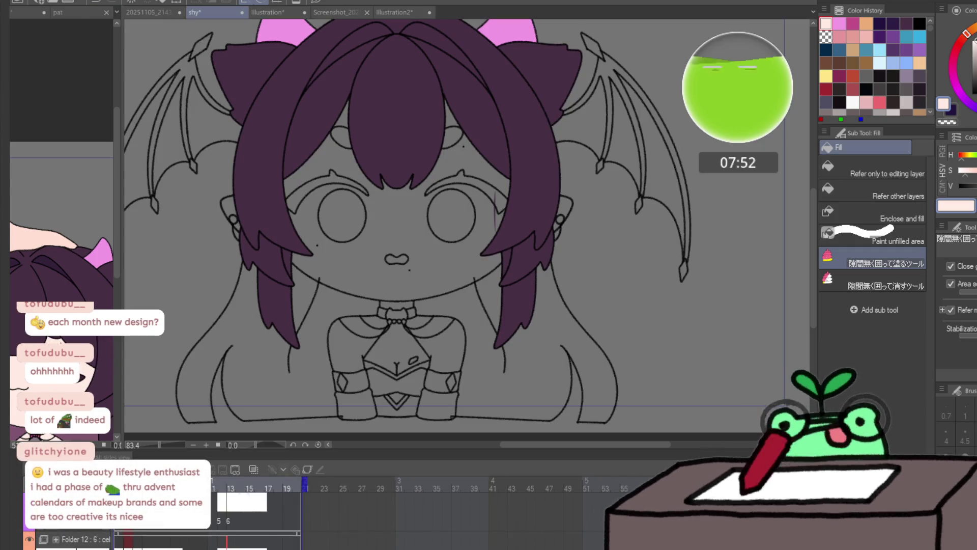
click(15, 416)
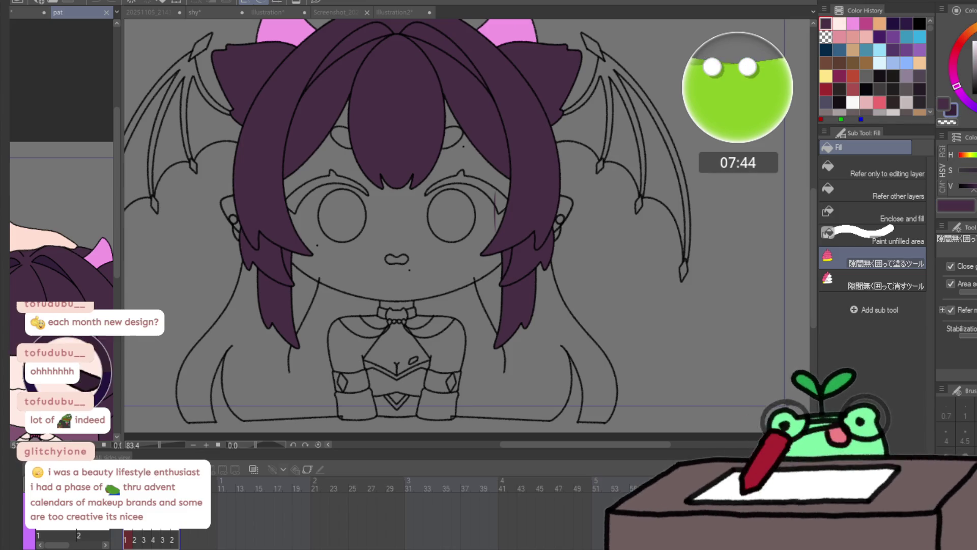
key(ctrl+Tab)
- Fill the eyebrows above both eyes dark purple, redoing the left one
mouse_move(356, 110)
mouse_down()
mouse_move(388, 163)
mouse_move(509, 168)
mouse_move(412, 191)
mouse_up()
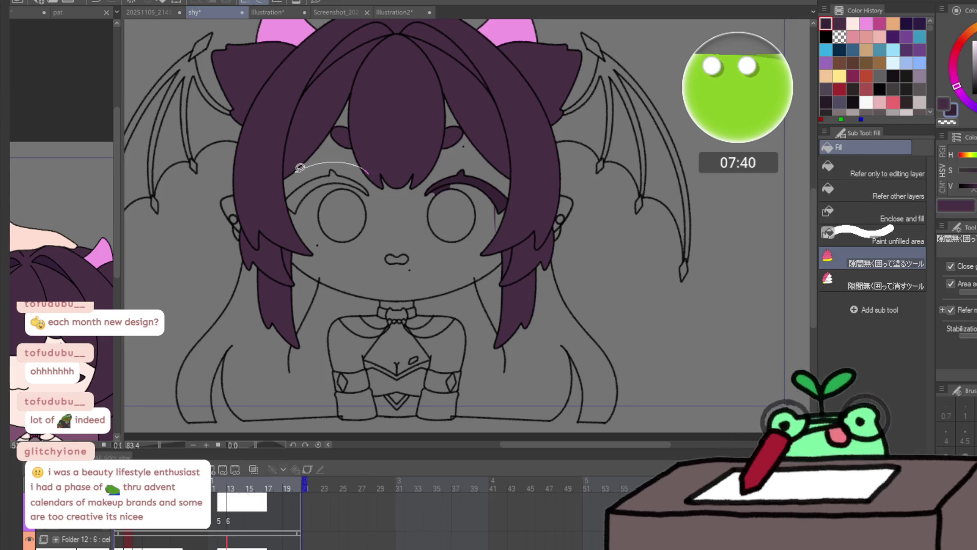
drag(300, 167, 366, 186)
key(ctrl+z)
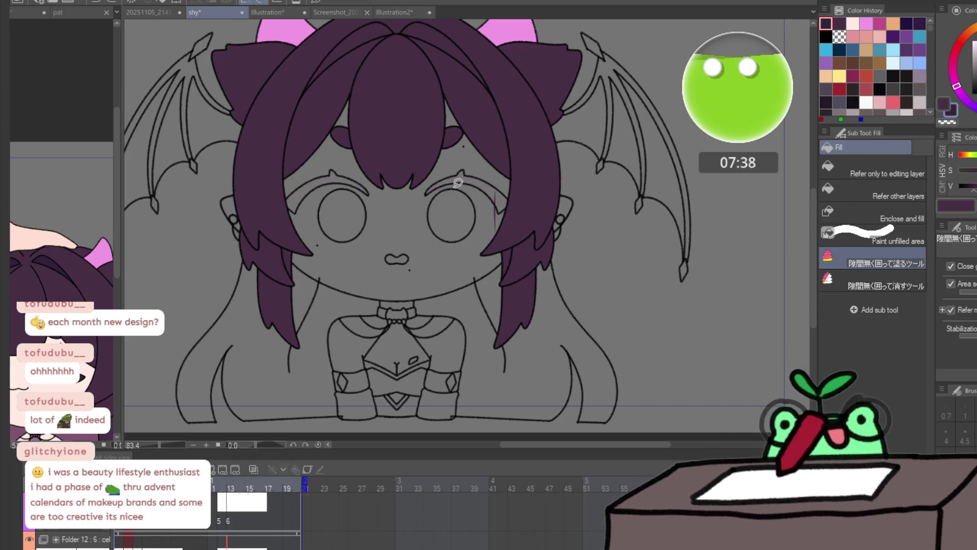
drag(436, 161, 448, 207)
mouse_move(355, 187)
mouse_down()
mouse_move(257, 179)
mouse_move(364, 170)
mouse_up()
- Undo the stray purple pen dots on the face, then return to Fill and step to the neighbouring frame
key(p)
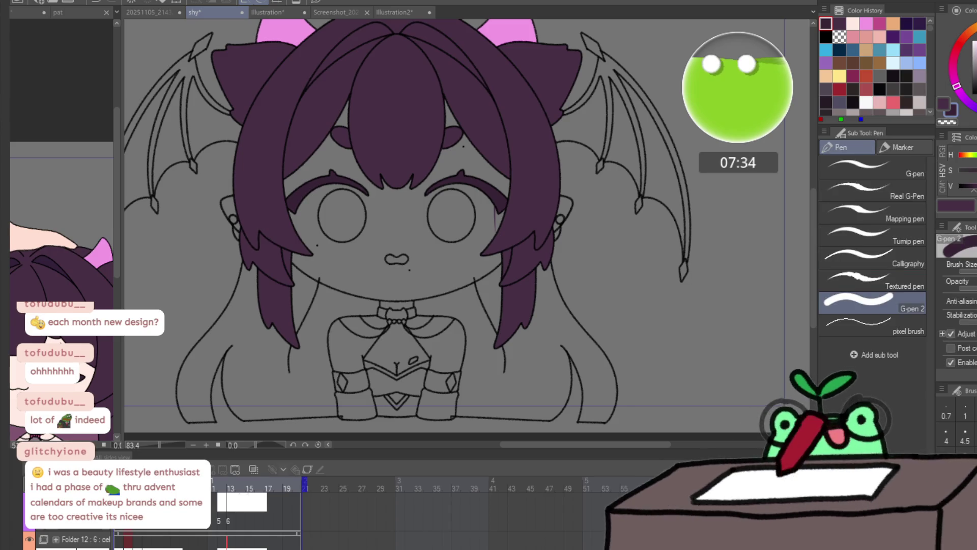
click(620, 279)
click(490, 205)
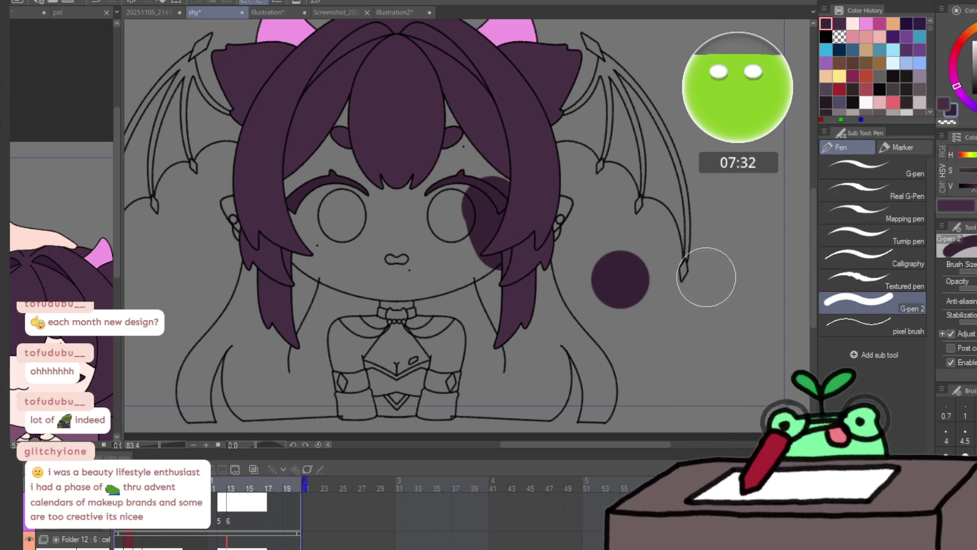
alt+click(703, 318)
key(ctrl+z)
key(ctrl+z)
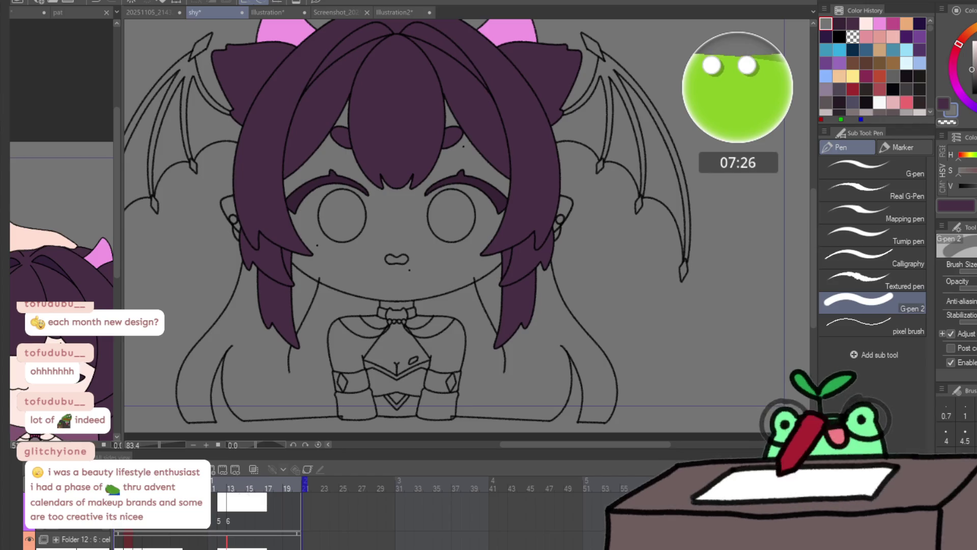
key(g)
key(ctrl+Left)
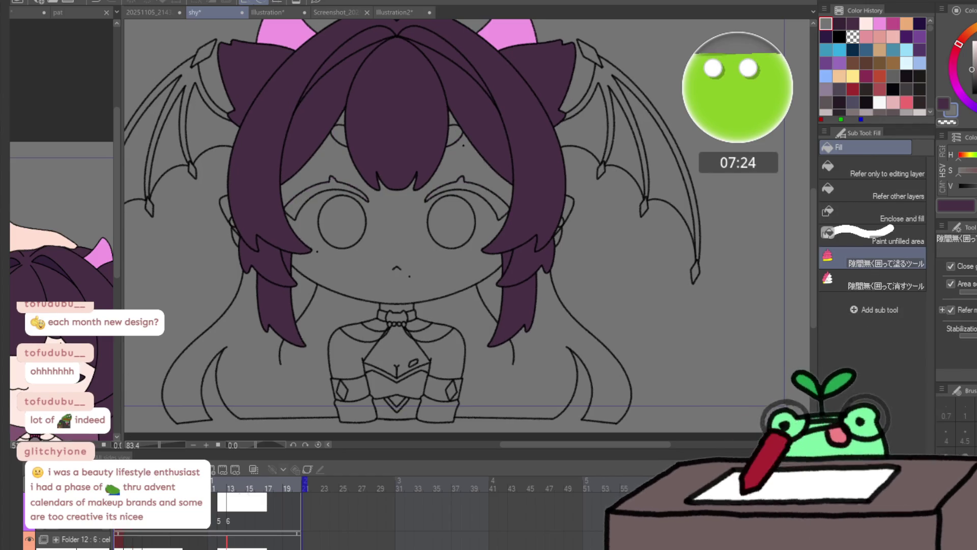
scroll(300, 509, left, 5)
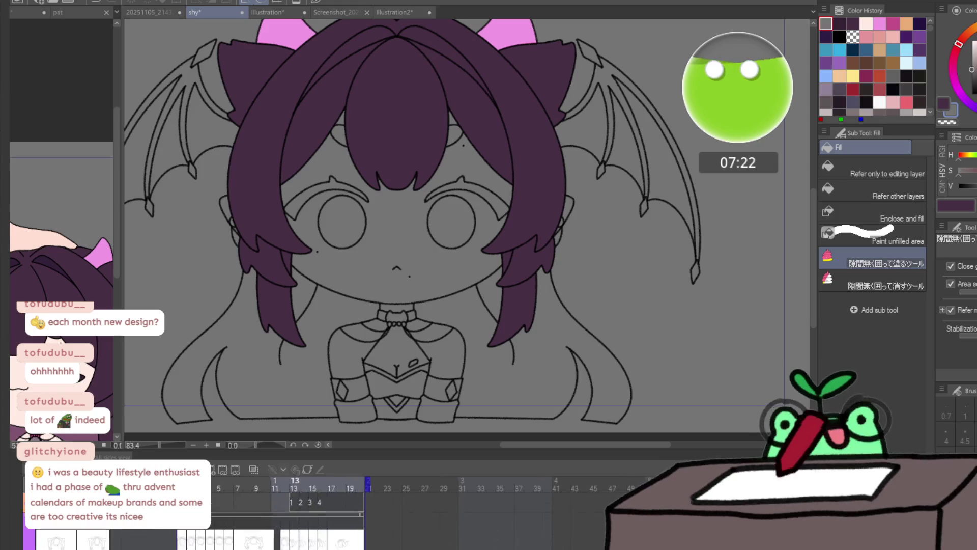
- Check timeline frames 2 and 1, then switch to the pat document with the sub colour active
scroll(283, 546, left, 3)
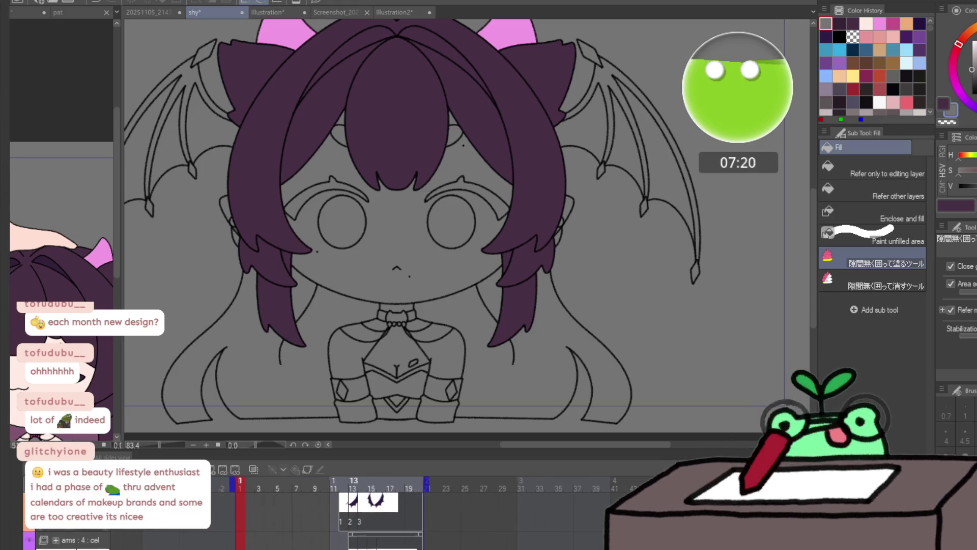
scroll(283, 546, down, 3)
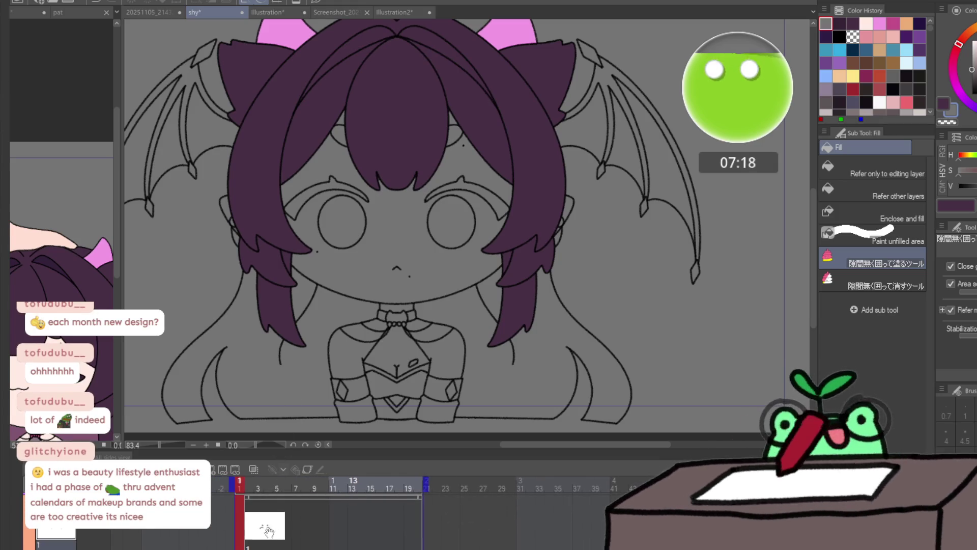
click(248, 546)
click(238, 546)
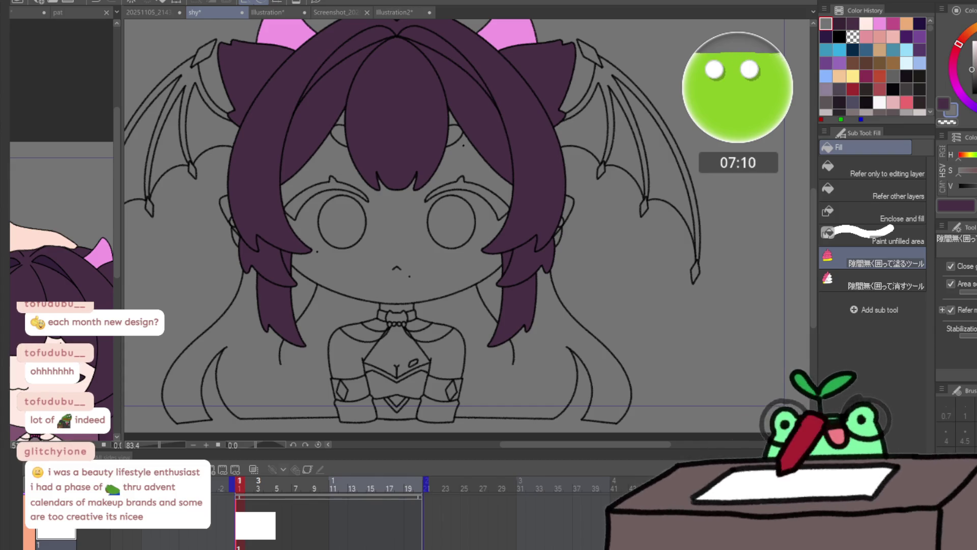
click(68, 301)
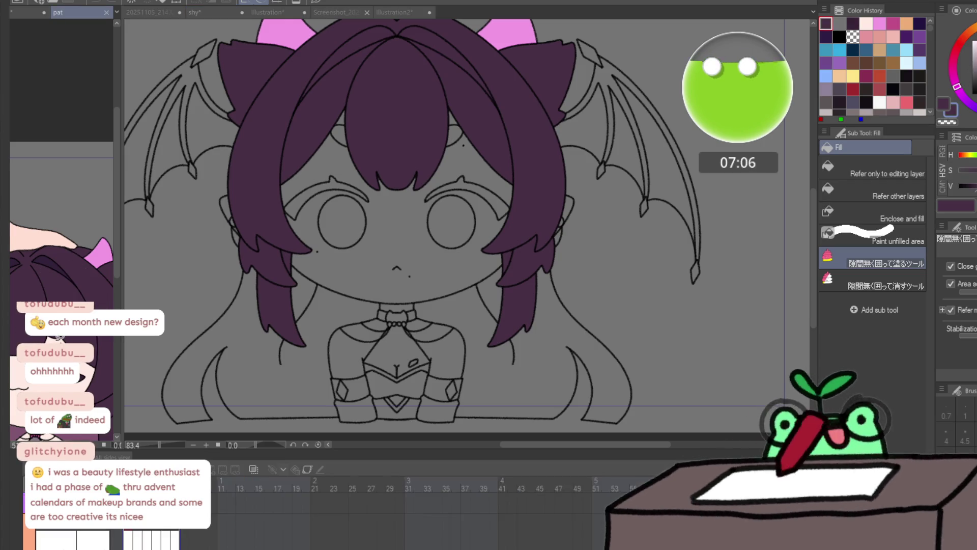
key(x)
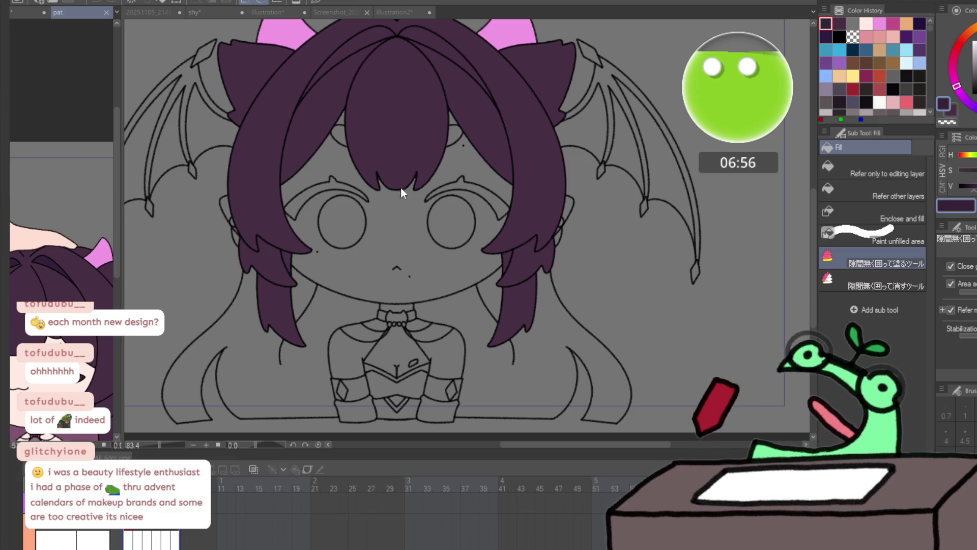
- Lasso-fill both eyebrows dark purple on the current frame, fixing the left one with undo and redo
mouse_move(415, 206)
mouse_down()
mouse_move(438, 201)
mouse_move(519, 224)
mouse_move(512, 219)
mouse_up()
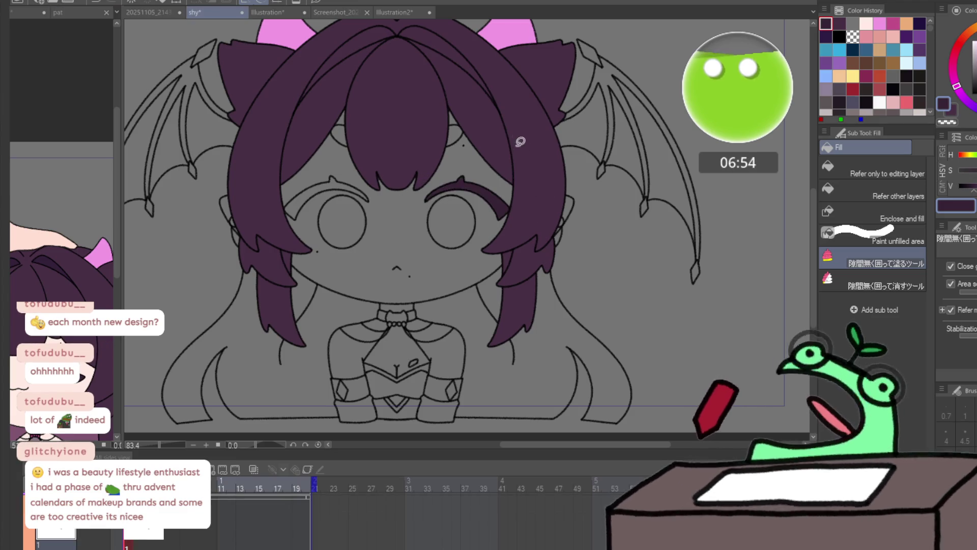
drag(273, 183, 415, 185)
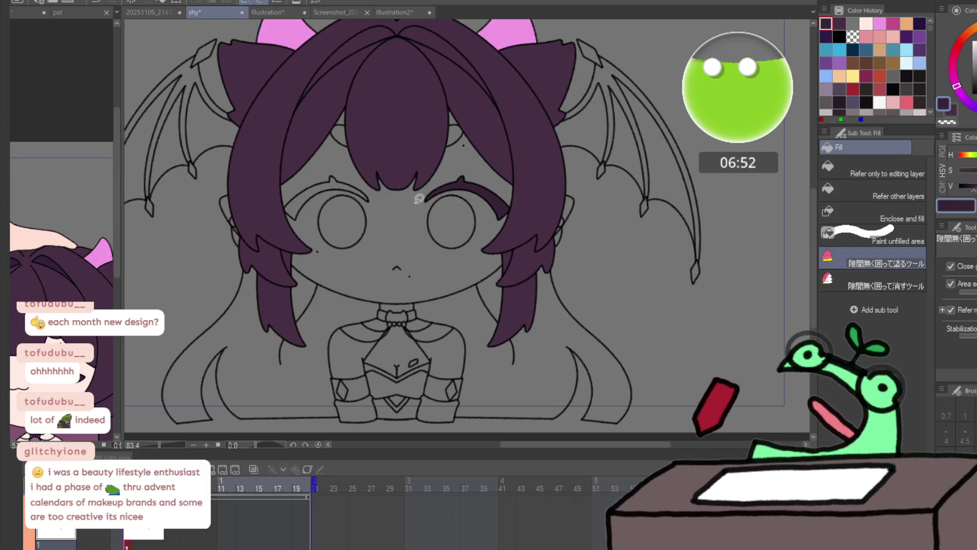
mouse_move(312, 205)
mouse_down()
mouse_move(349, 165)
mouse_move(363, 201)
mouse_up()
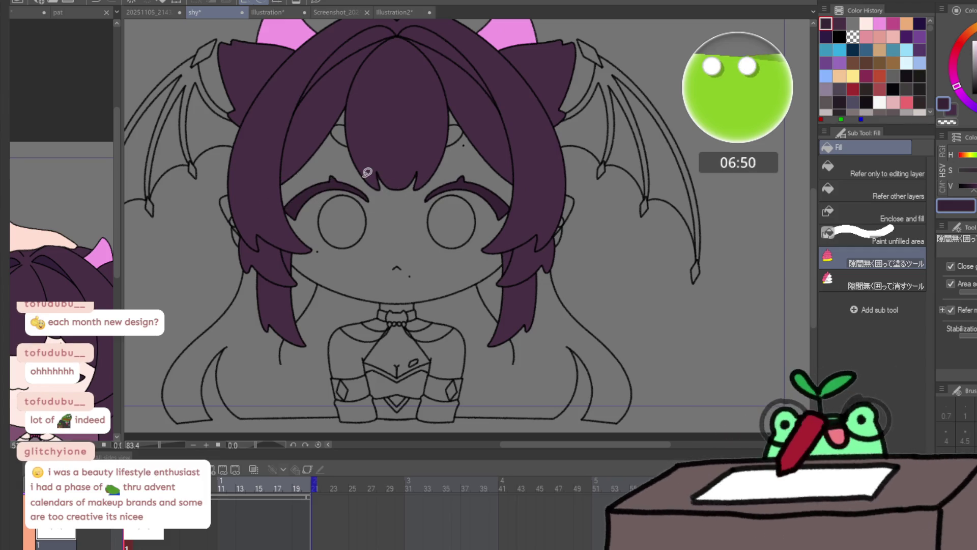
key(ctrl+z)
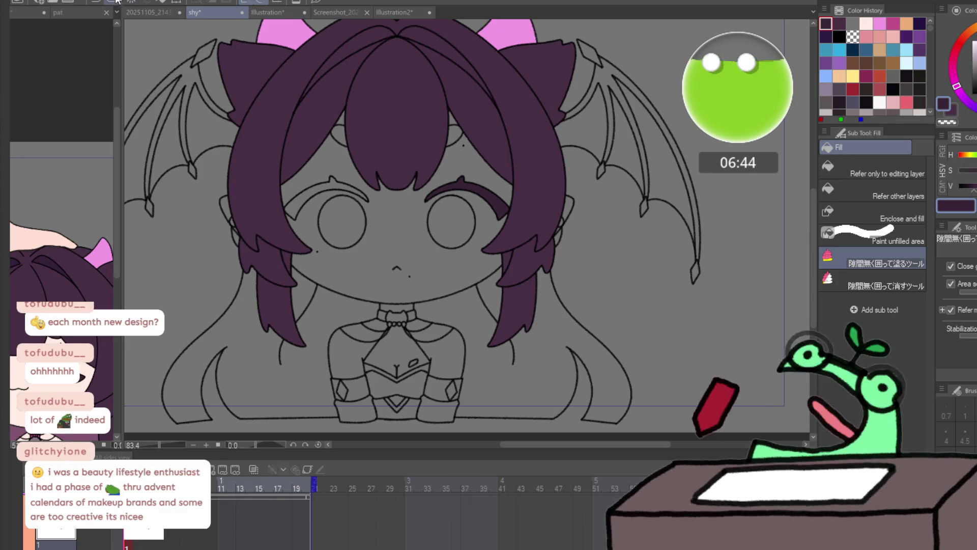
key(ctrl+y)
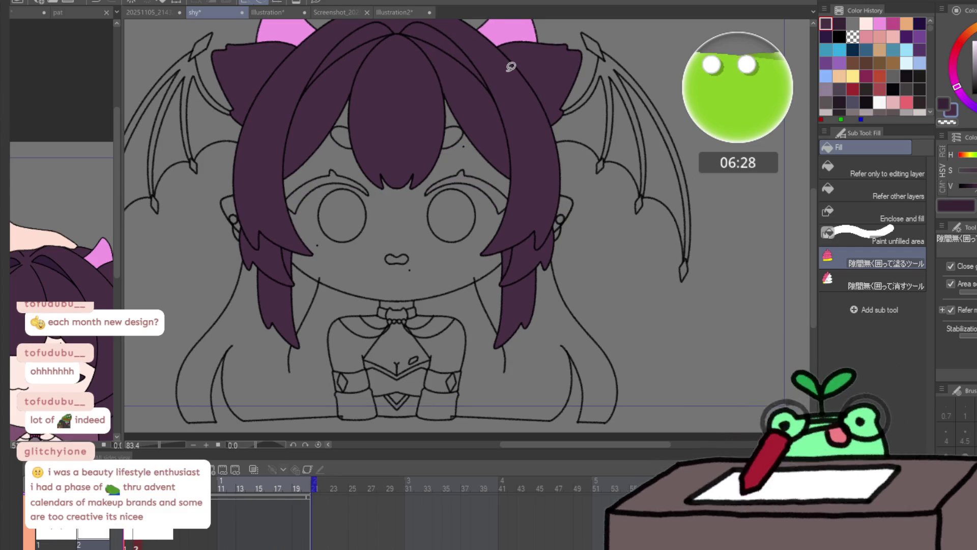
drag(374, 127, 475, 154)
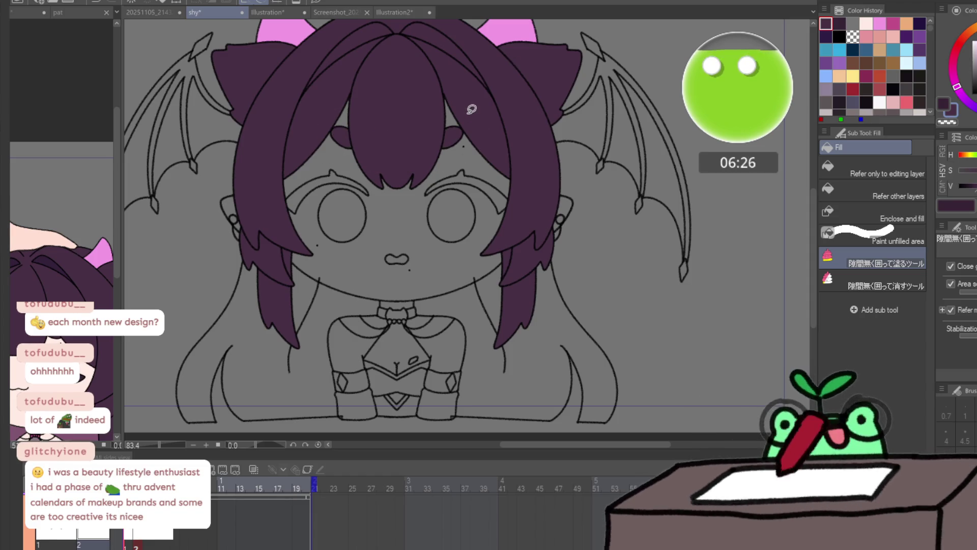
key(x)
mouse_move(362, 171)
mouse_down()
mouse_move(369, 192)
mouse_move(306, 196)
mouse_move(351, 172)
mouse_move(514, 186)
mouse_move(514, 204)
mouse_up()
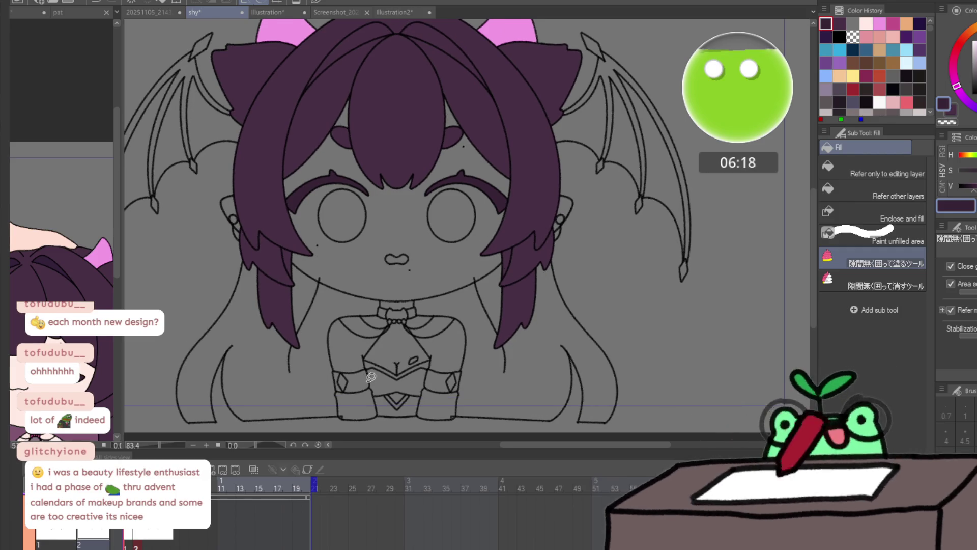
- On the next frame, fill the eyebrows dark purple, undoing the right eyebrow attempt
key(Right)
mouse_move(334, 178)
mouse_down()
mouse_move(277, 203)
mouse_move(369, 189)
mouse_up()
mouse_move(450, 176)
mouse_down()
mouse_move(519, 186)
mouse_move(527, 200)
mouse_up()
key(ctrl+z)
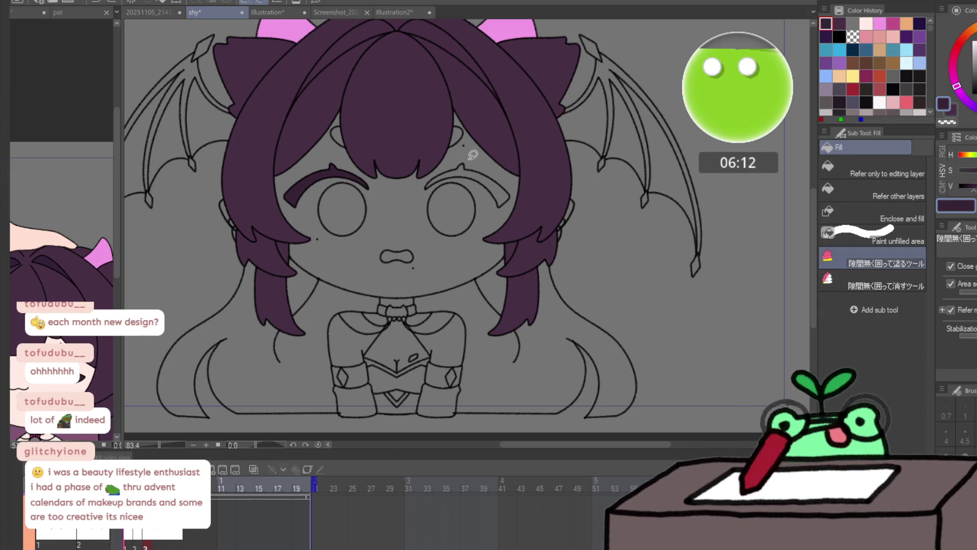
- Fill the forehead gaps beside the hair and both eyebrows dark purple
click(115, 3)
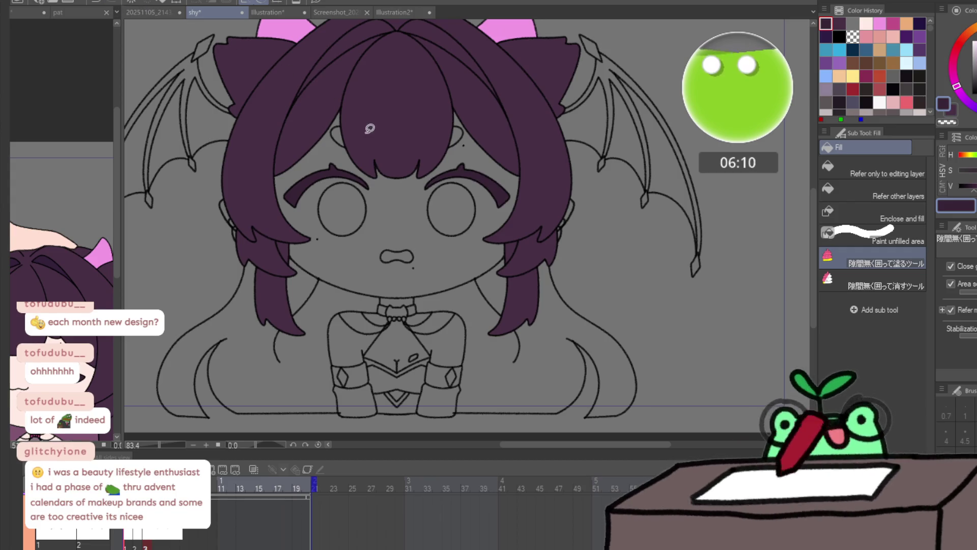
mouse_move(350, 142)
mouse_down()
mouse_move(475, 131)
mouse_move(468, 146)
mouse_up()
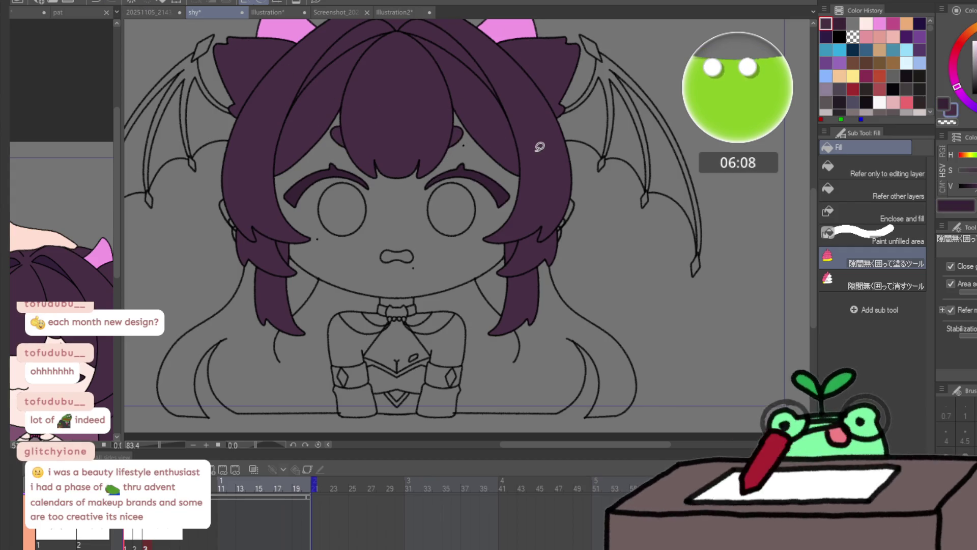
key(ctrl+z)
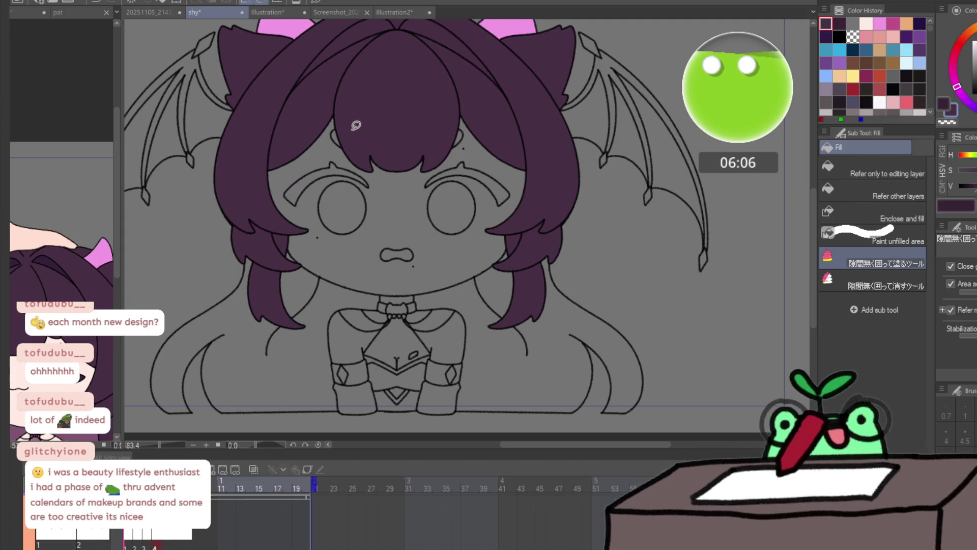
mouse_move(326, 127)
mouse_down()
mouse_move(482, 125)
mouse_move(424, 156)
mouse_up()
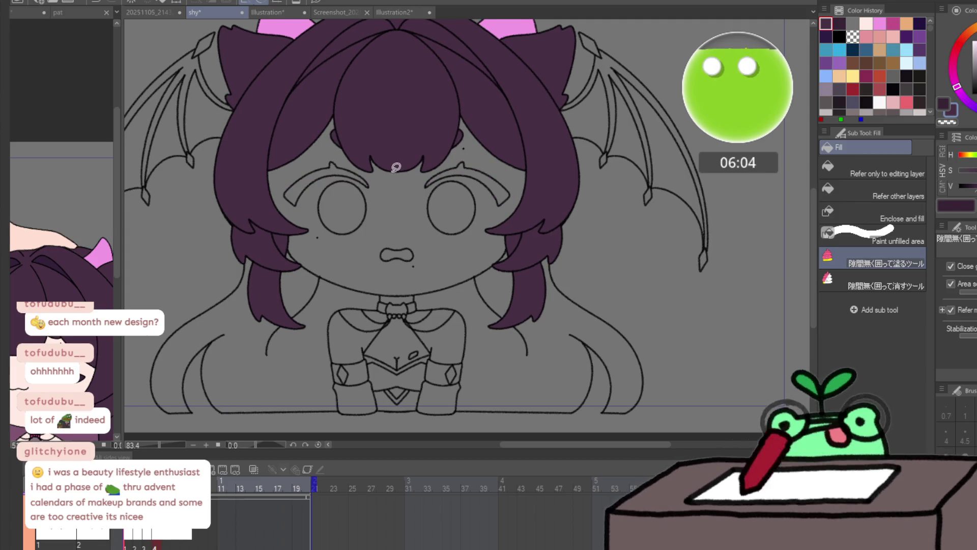
mouse_move(331, 175)
mouse_down()
mouse_move(283, 217)
mouse_move(389, 170)
mouse_move(381, 194)
mouse_up()
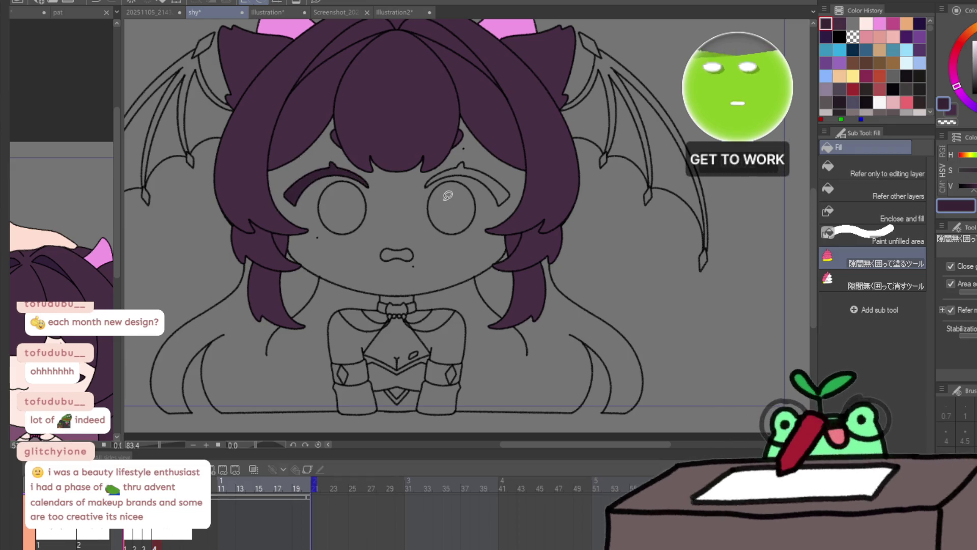
mouse_move(456, 173)
mouse_down()
mouse_move(497, 146)
mouse_move(531, 226)
mouse_up()
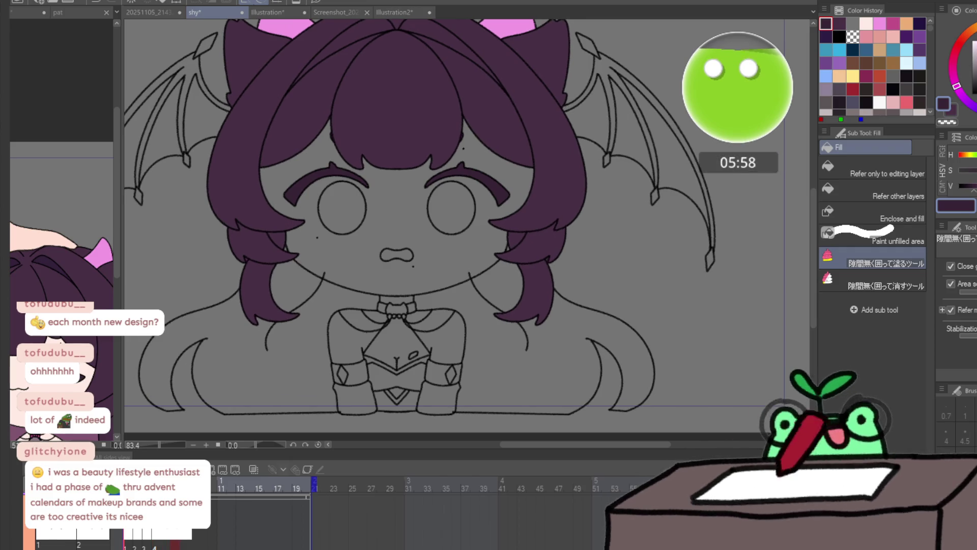
- Fill the closed eyes dark purple on frame 12, then extend frame 13 and scrub to frame 17
click(229, 487)
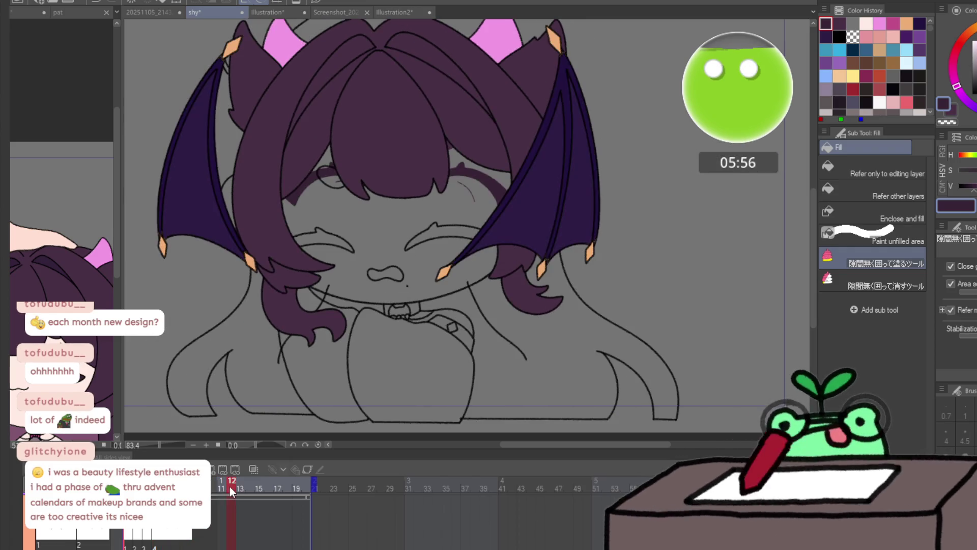
mouse_move(356, 176)
mouse_down()
mouse_move(380, 253)
mouse_move(514, 236)
mouse_up()
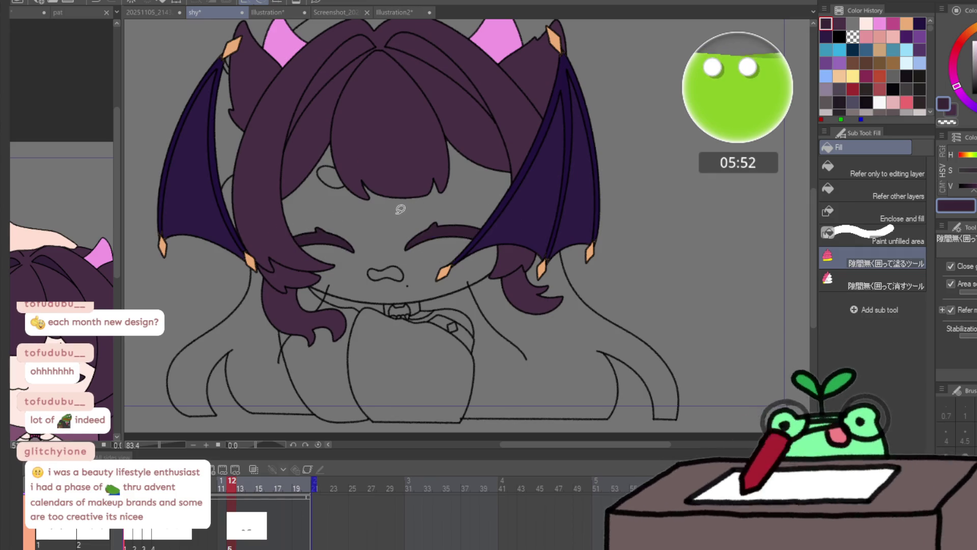
mouse_move(387, 211)
mouse_down()
mouse_move(511, 198)
mouse_move(387, 214)
mouse_up()
click(243, 546)
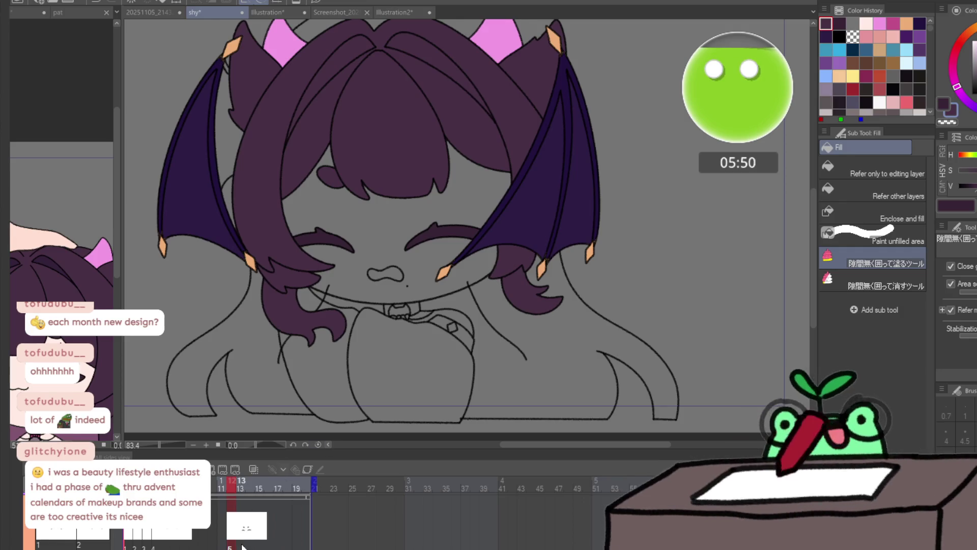
click(249, 547)
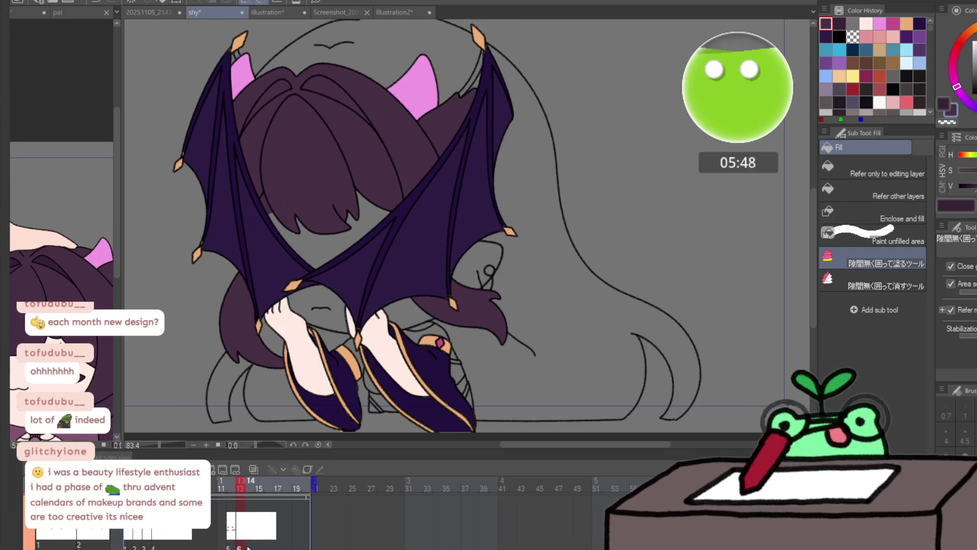
drag(246, 483, 314, 487)
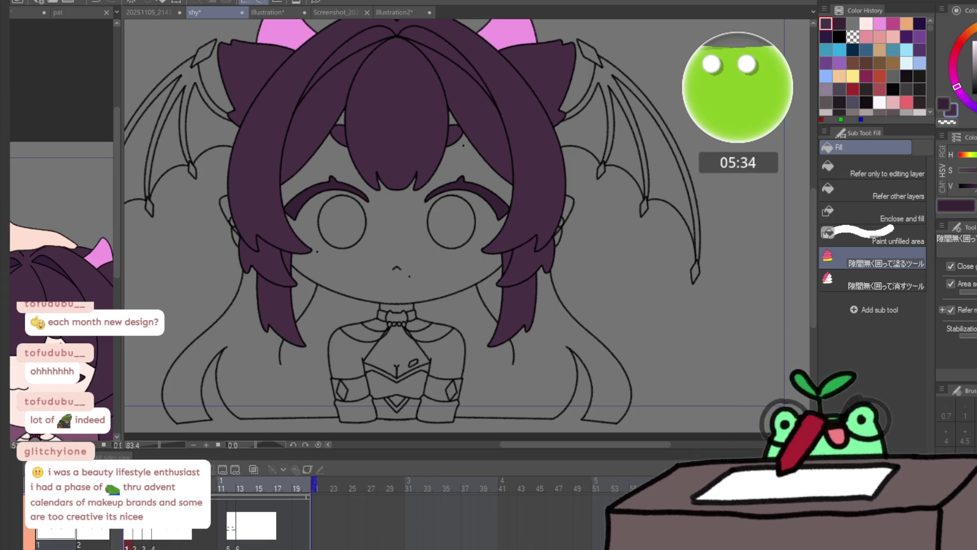
- Open the Kaivis Sketch Sheet reference, zoom to the face, and eyedrop the pink of the eye
click(106, 12)
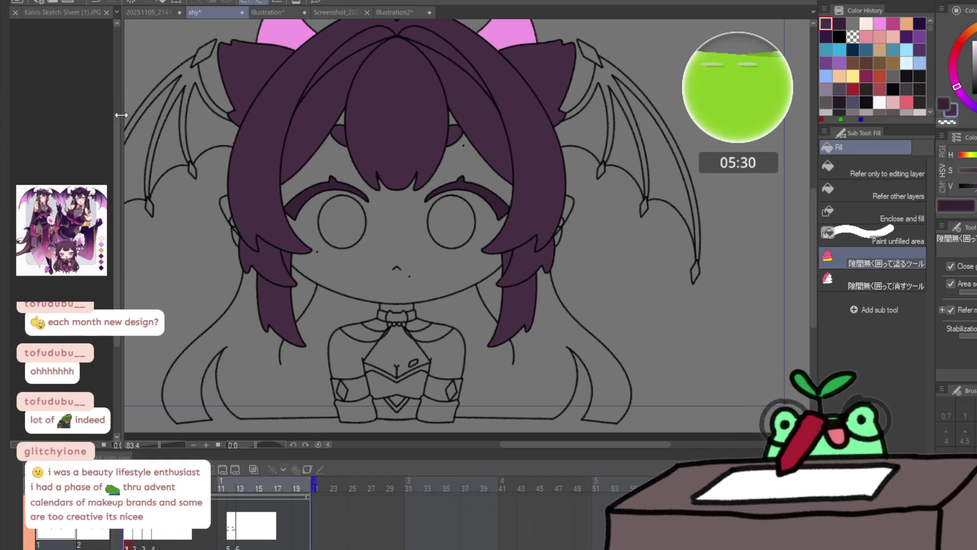
drag(123, 112, 237, 112)
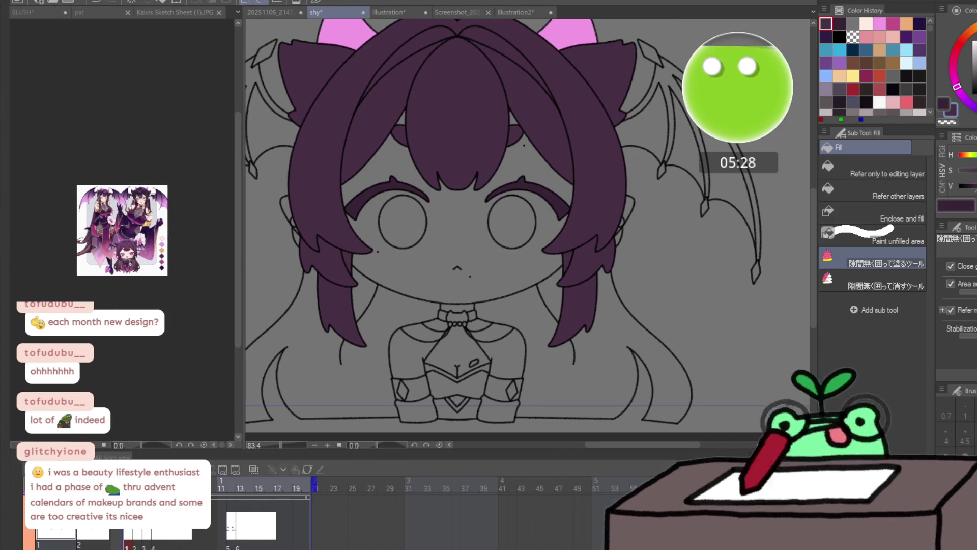
mouse_move(121, 252)
mouse_down()
mouse_move(180, 194)
mouse_move(82, 115)
mouse_up()
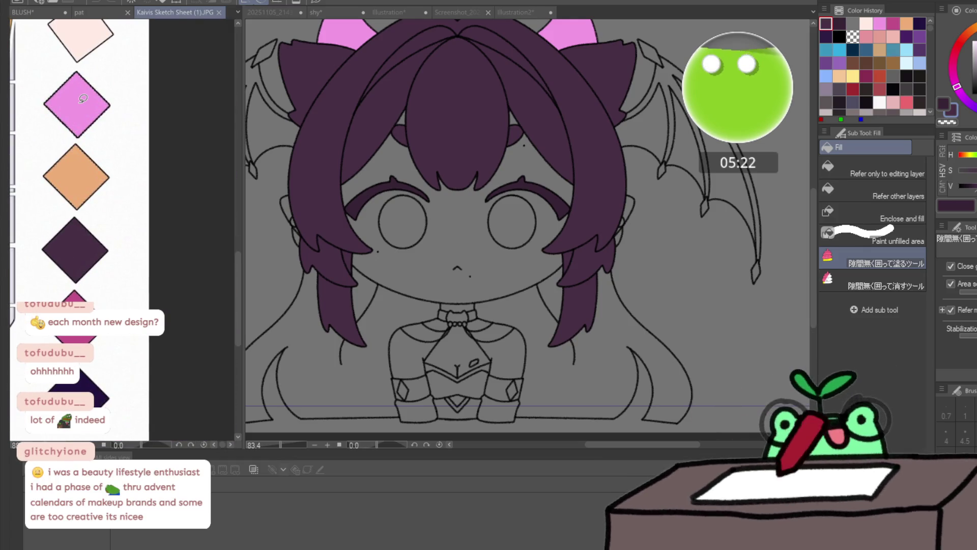
click(83, 98)
scroll(52, 239, down, 3)
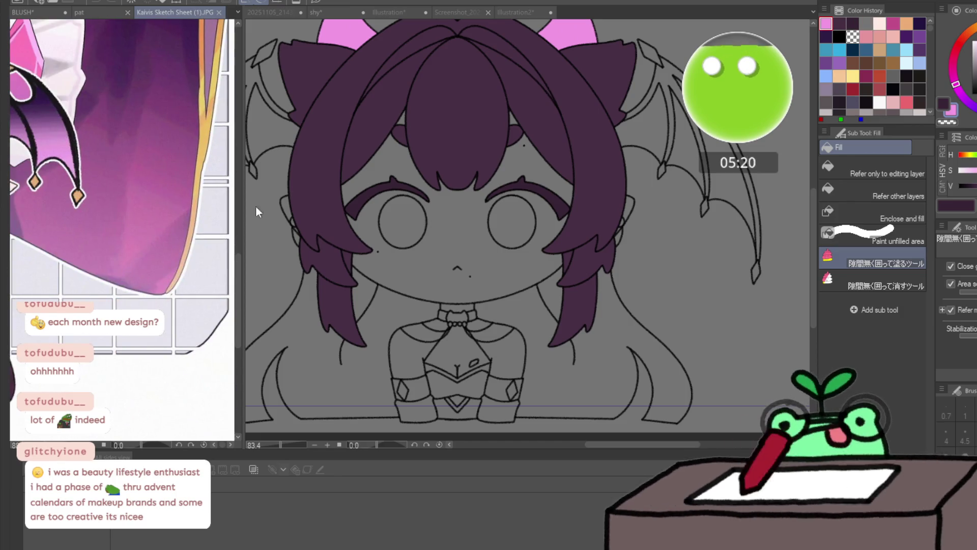
scroll(53, 240, down, 2)
scroll(76, 205, up, 6)
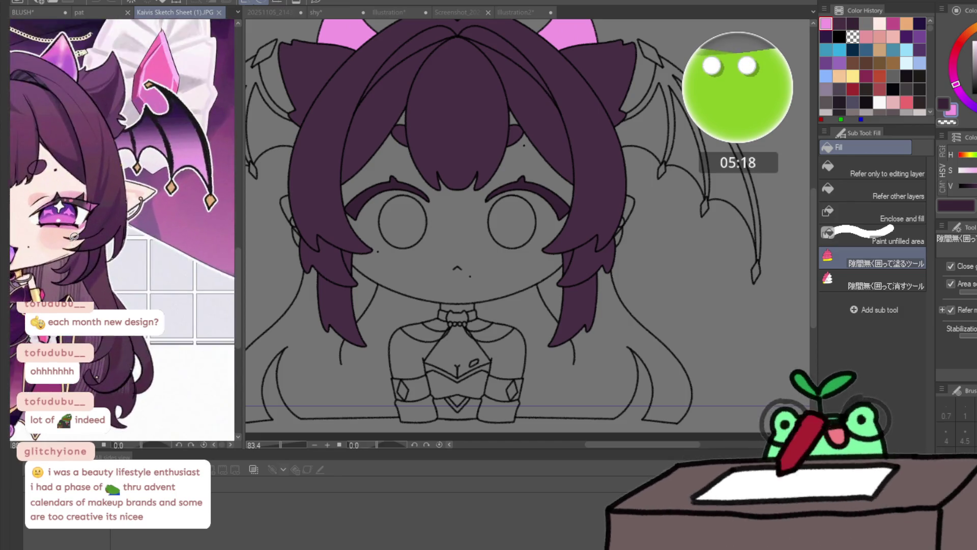
click(72, 189)
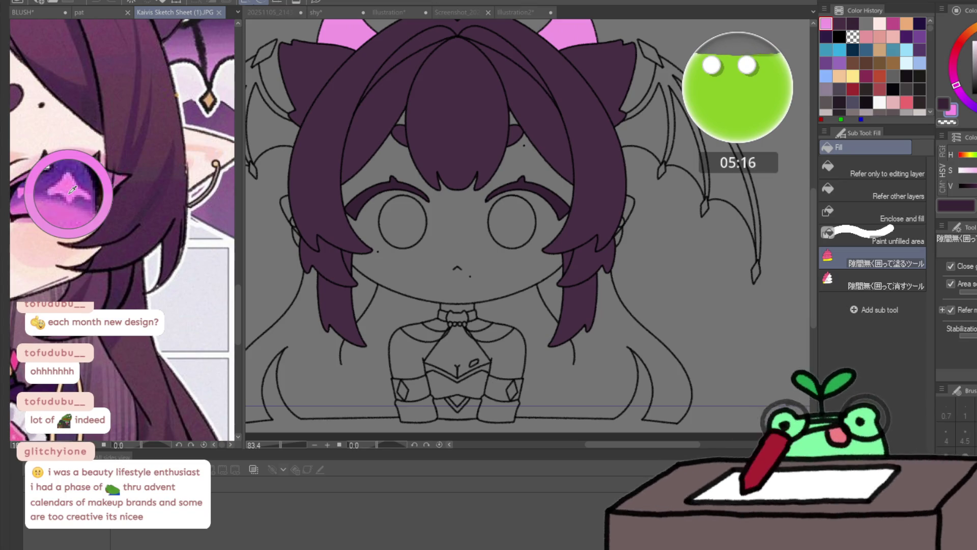
scroll(73, 190, down, 5)
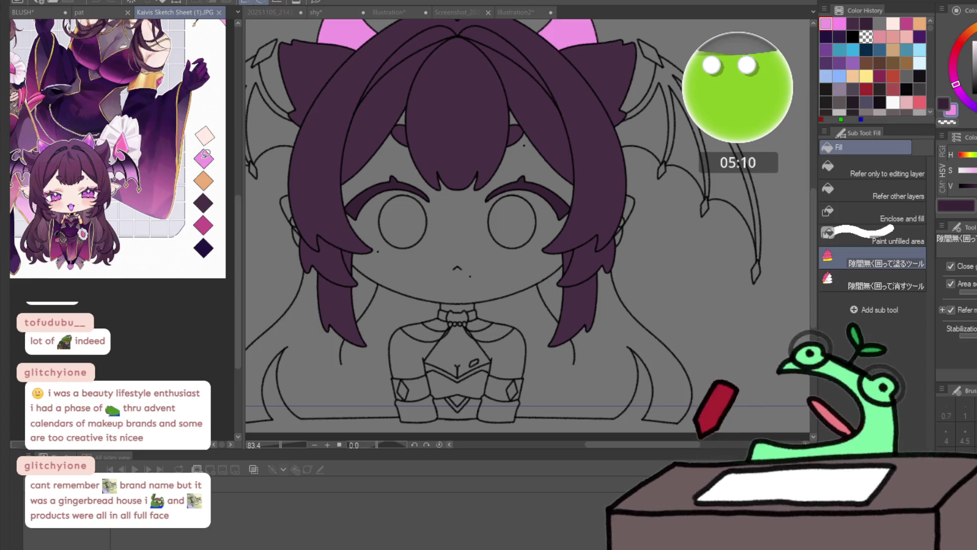
- Fill both eyes pink on frames 1 and 2, redoing a misplaced right-eye fill
mouse_move(524, 190)
mouse_down()
mouse_move(543, 244)
mouse_move(529, 199)
mouse_up()
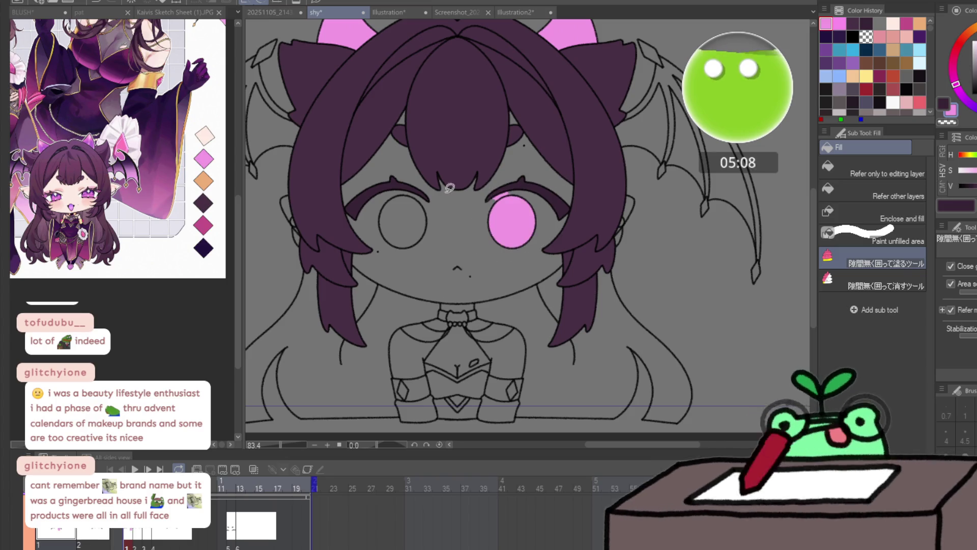
key(ctrl+z)
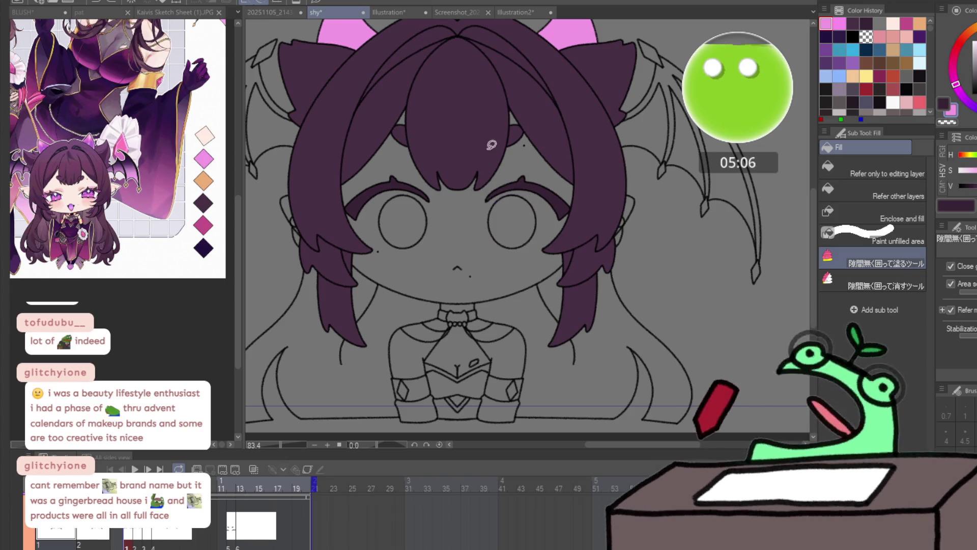
scroll(489, 221, up, 4)
mouse_move(554, 169)
mouse_down()
mouse_move(497, 201)
mouse_move(554, 167)
mouse_up()
mouse_move(368, 164)
mouse_down()
mouse_move(370, 277)
mouse_move(407, 169)
mouse_up()
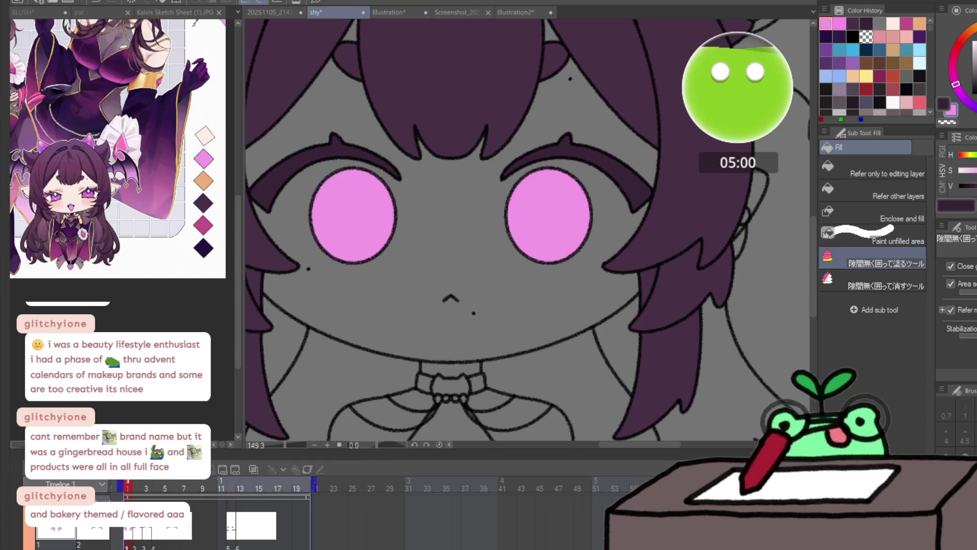
click(137, 487)
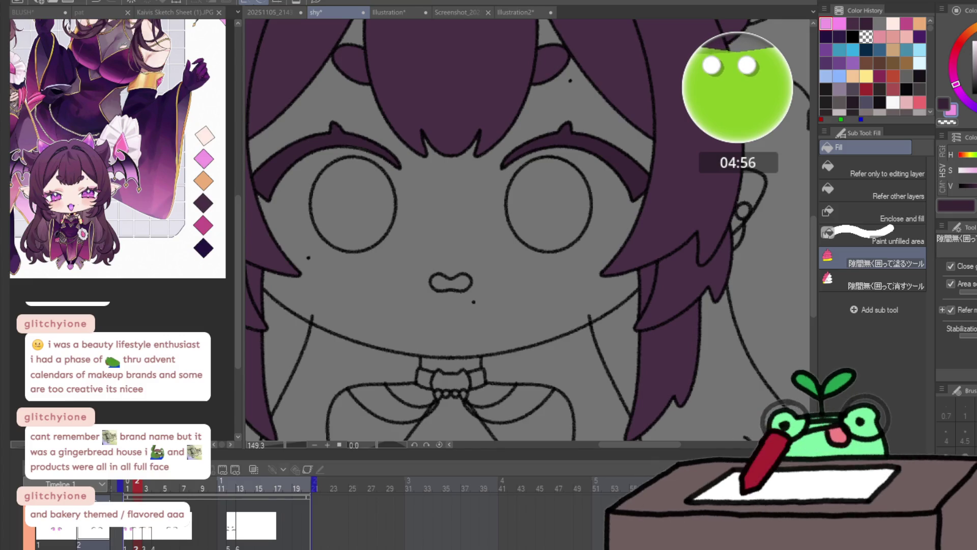
mouse_move(377, 153)
mouse_down()
mouse_move(365, 263)
mouse_move(382, 155)
mouse_up()
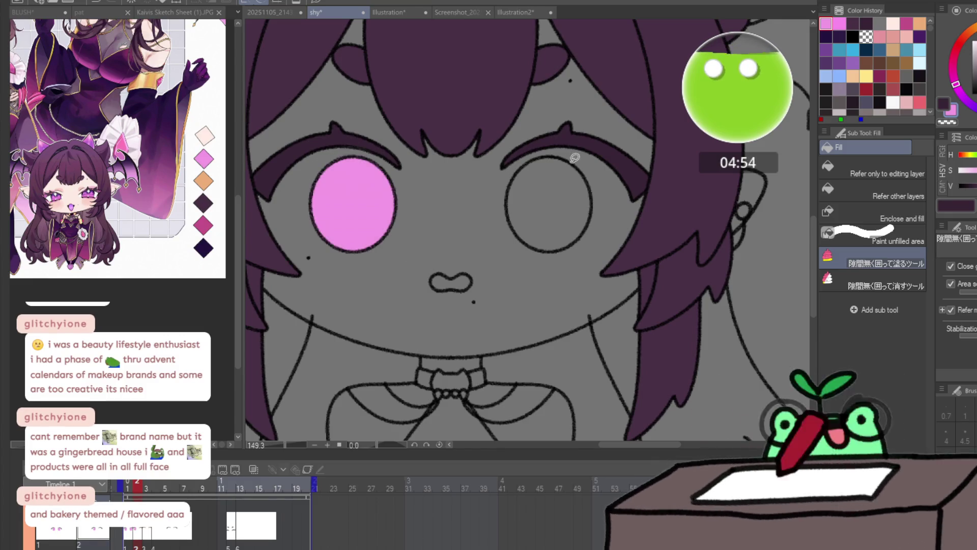
mouse_move(571, 152)
mouse_down()
mouse_move(565, 264)
mouse_move(593, 160)
mouse_up()
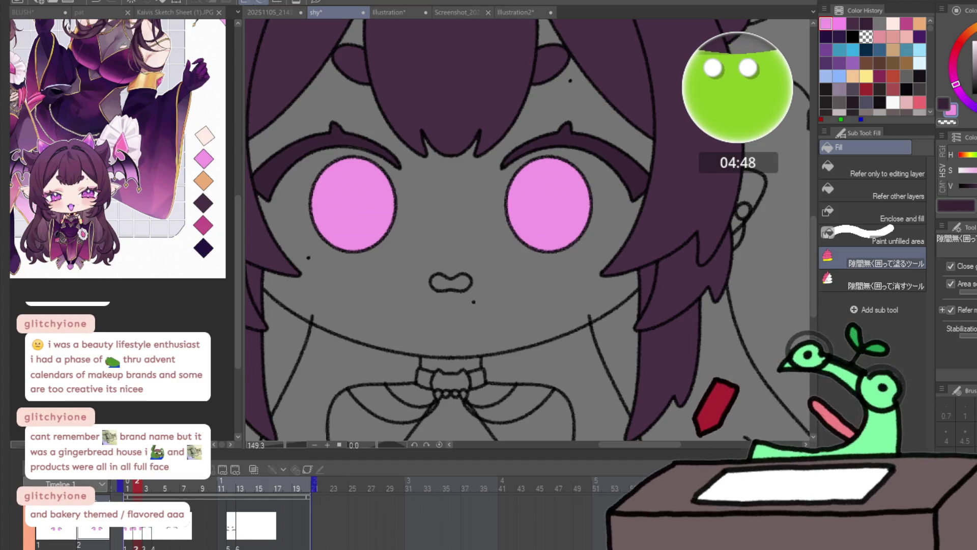
- Fill both eyes pink on frames 3 and 4, then dock the BLUSH reference beside the canvas
key(period)
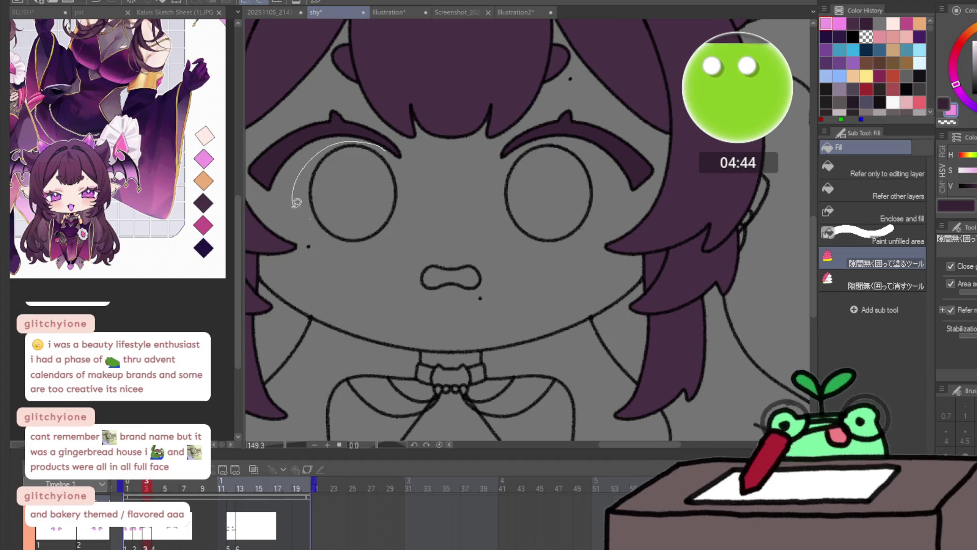
drag(296, 202, 402, 162)
mouse_move(563, 133)
mouse_down()
mouse_move(506, 224)
mouse_move(608, 146)
mouse_up()
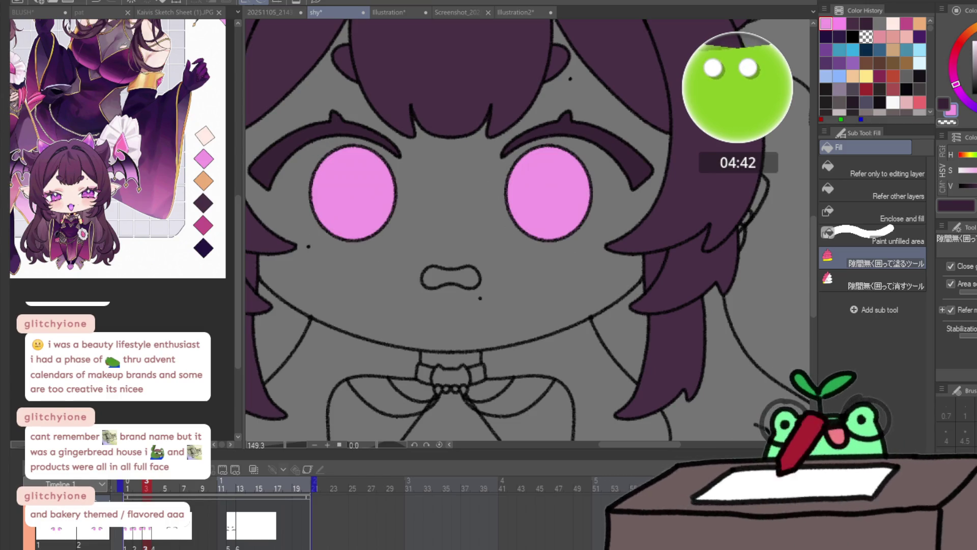
key(period)
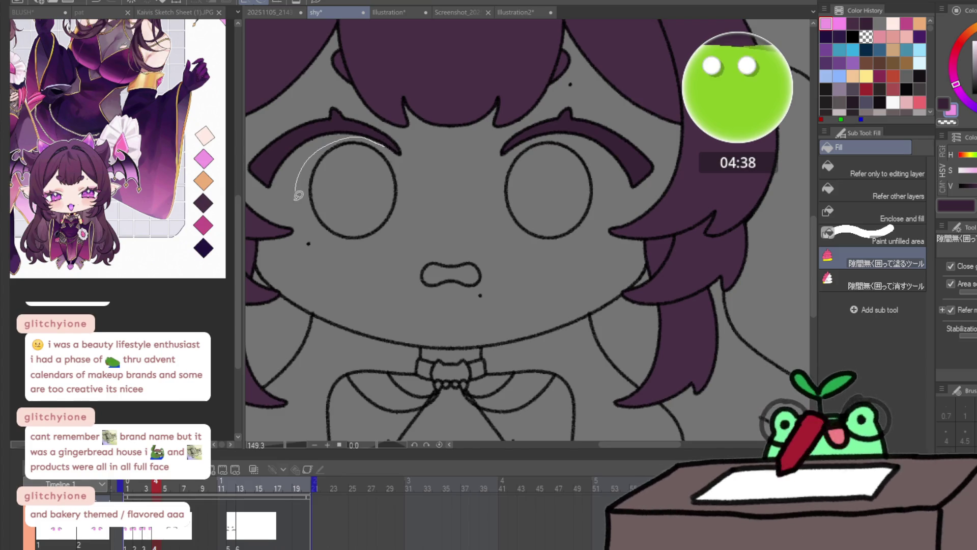
drag(299, 195, 391, 147)
drag(506, 156, 624, 173)
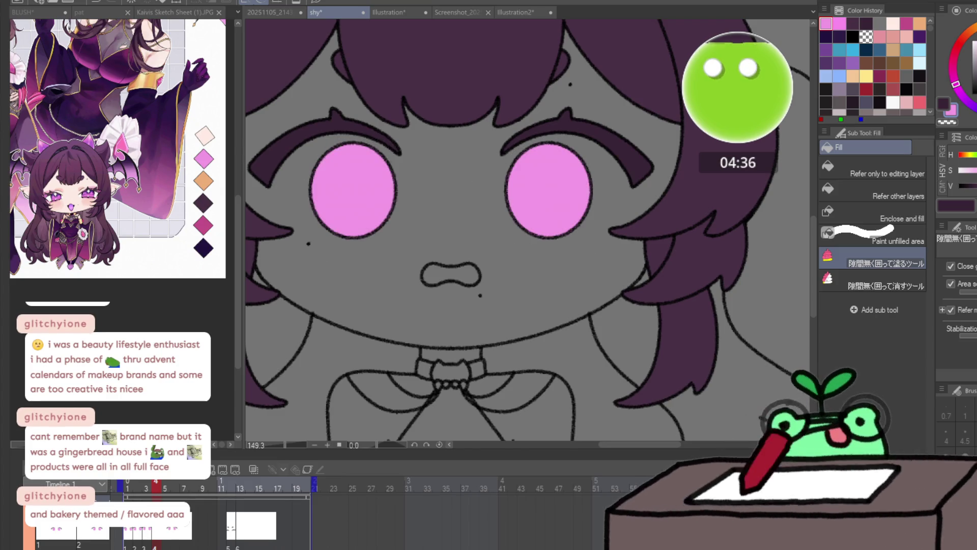
click(231, 480)
click(155, 480)
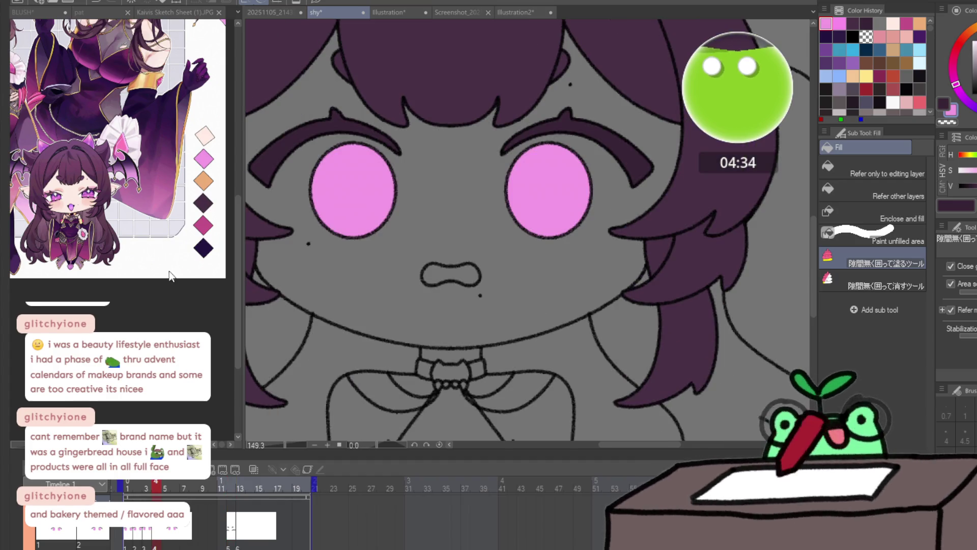
click(23, 12)
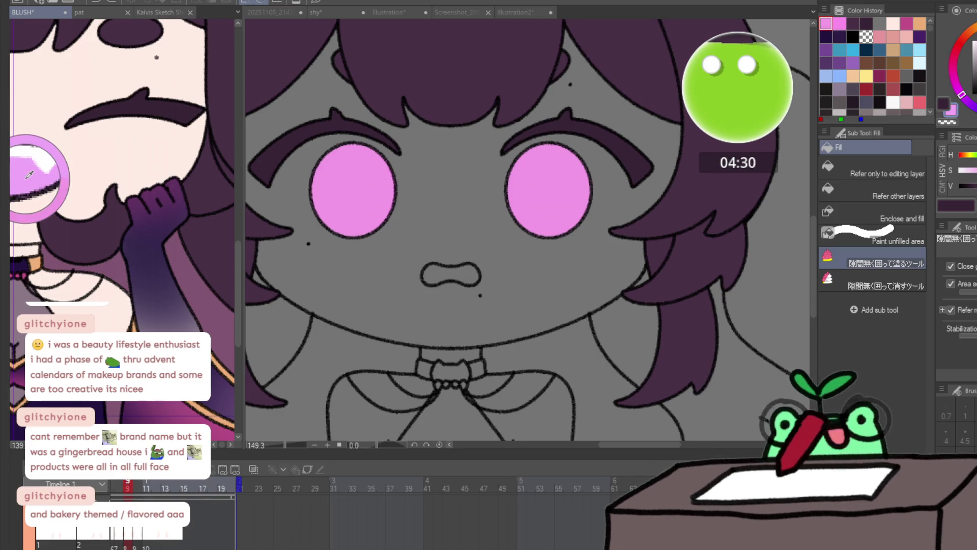
- Fill the nose pink, play the animation back, and return to frame 4 zoomed on the face
click(450, 275)
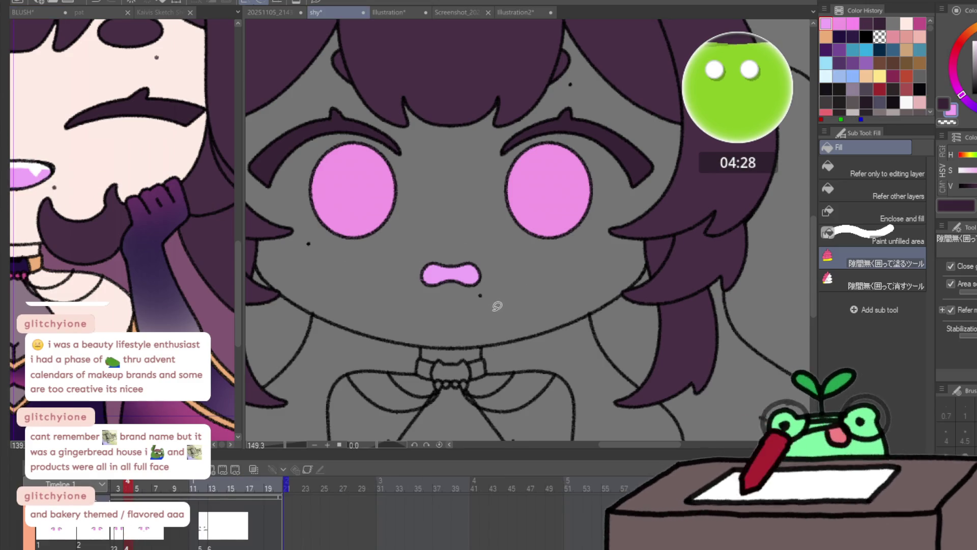
key(space)
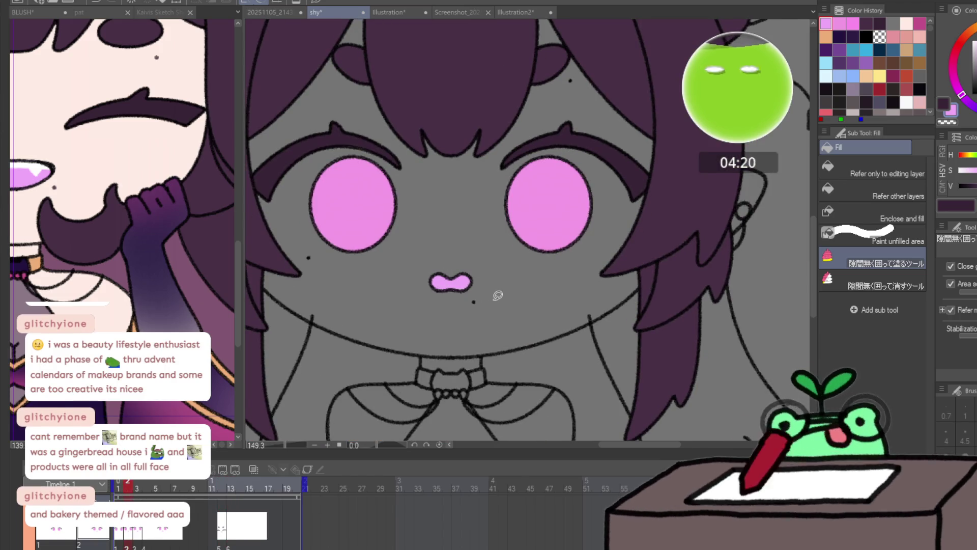
scroll(484, 291, down, 5)
click(150, 488)
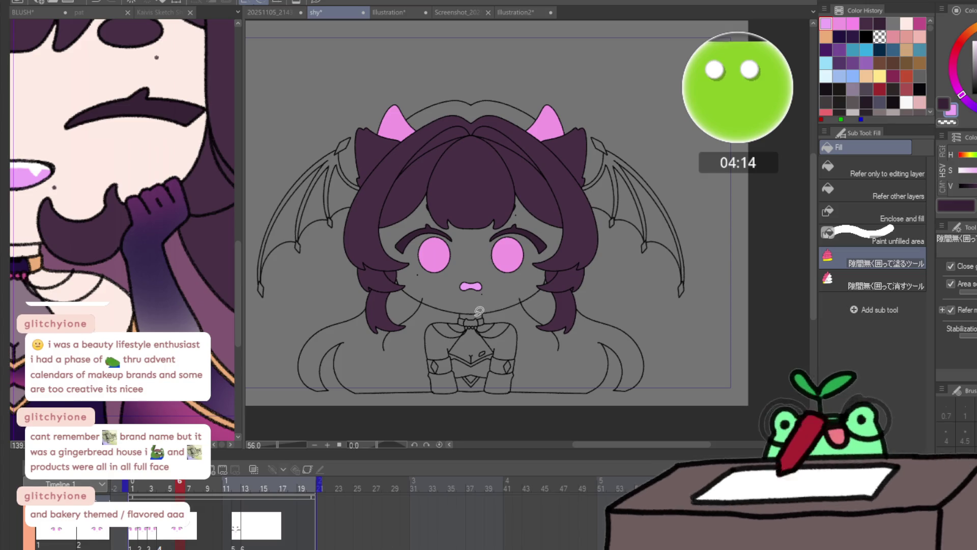
mouse_move(527, 305)
mouse_down()
mouse_move(539, 308)
mouse_move(468, 311)
mouse_up()
- Draw a black 0.7 pencil line along the hair edge beside the face, comparing frames 4 and 9
key(g)
key(p)
click(866, 37)
click(946, 416)
drag(504, 277, 532, 275)
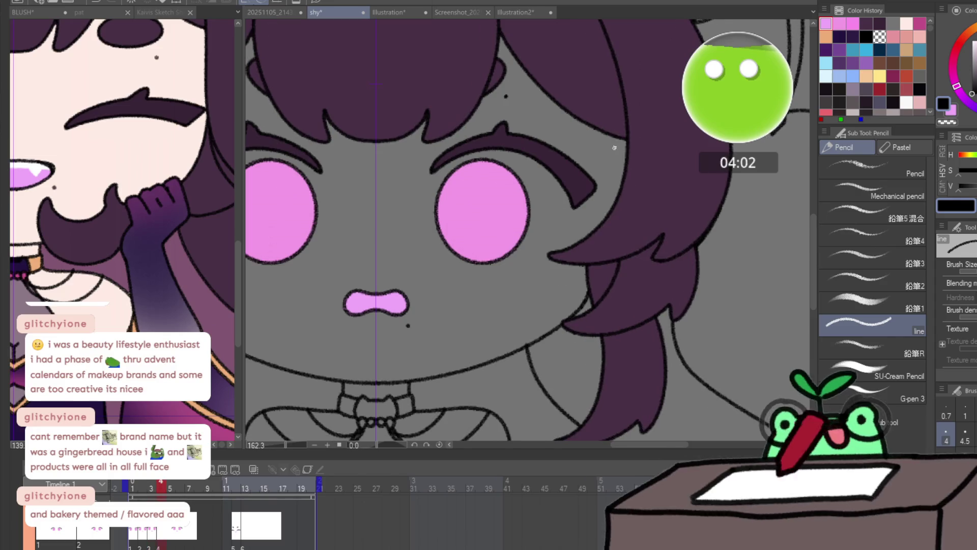
drag(620, 179, 621, 195)
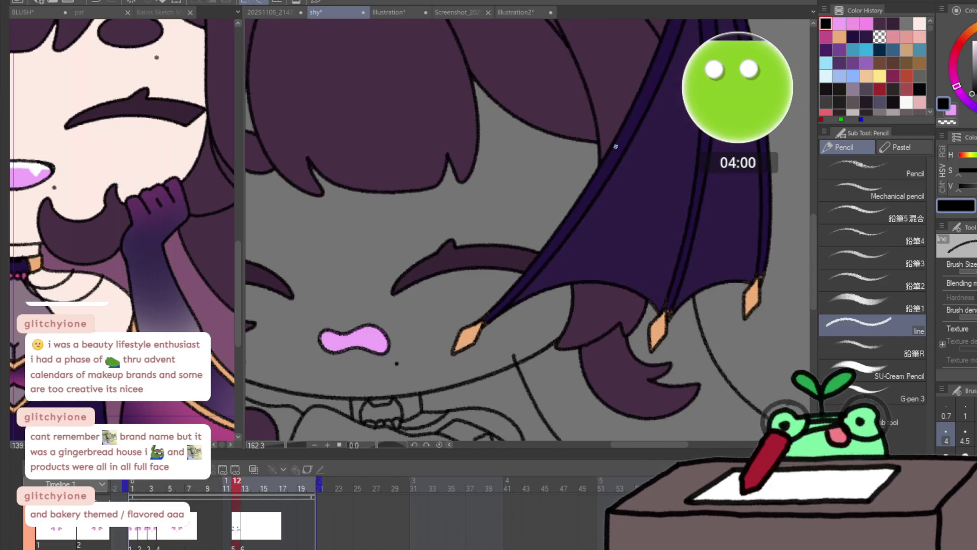
drag(165, 496, 210, 490)
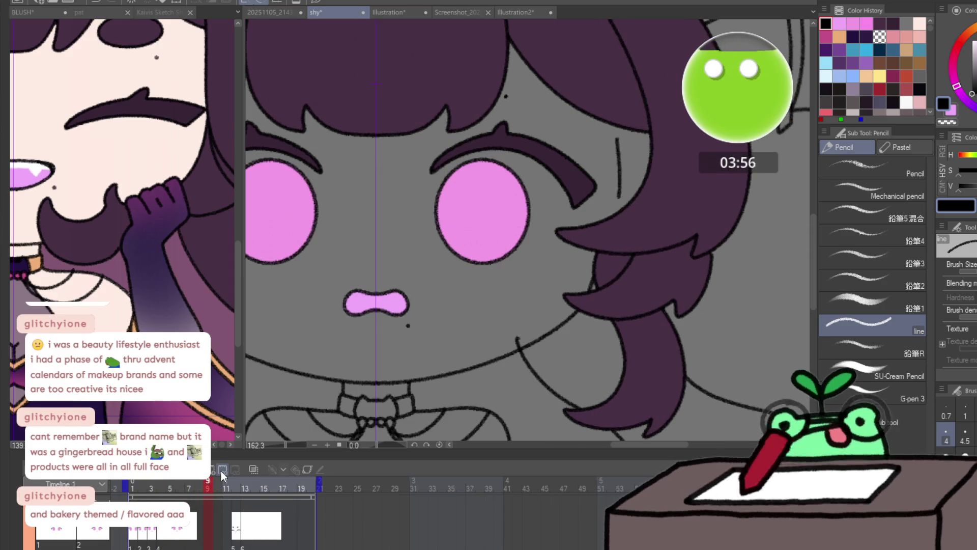
drag(614, 157, 613, 217)
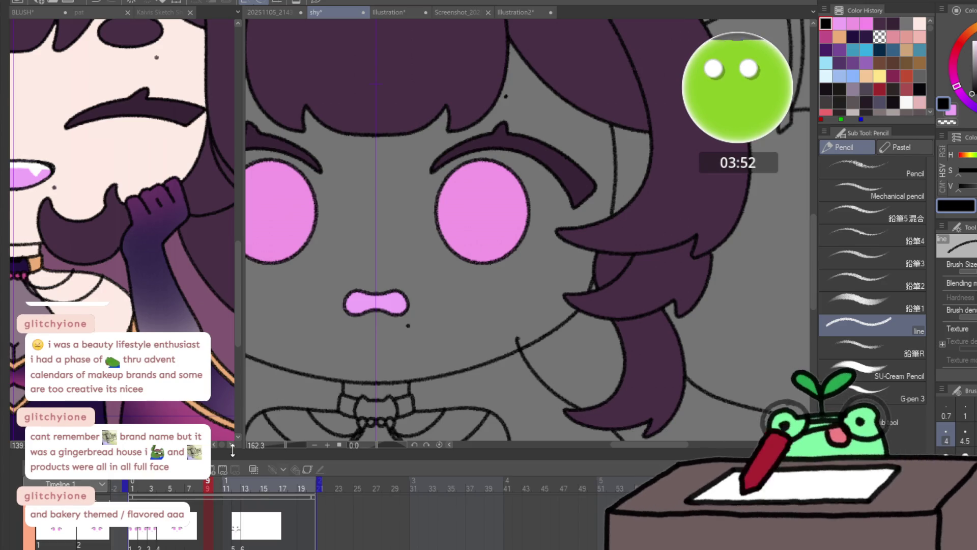
click(160, 483)
drag(161, 483, 207, 487)
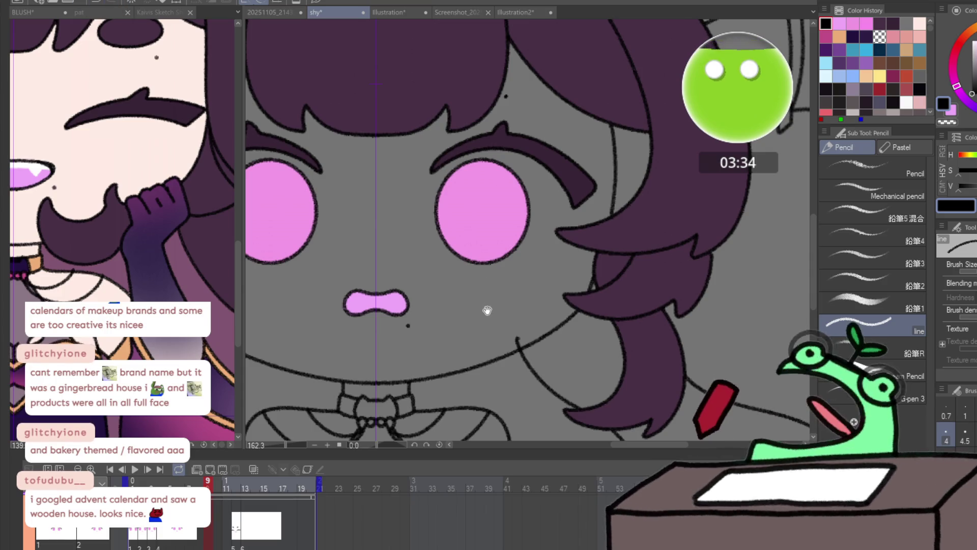
scroll(485, 310, down, 5)
scroll(502, 313, down, 1)
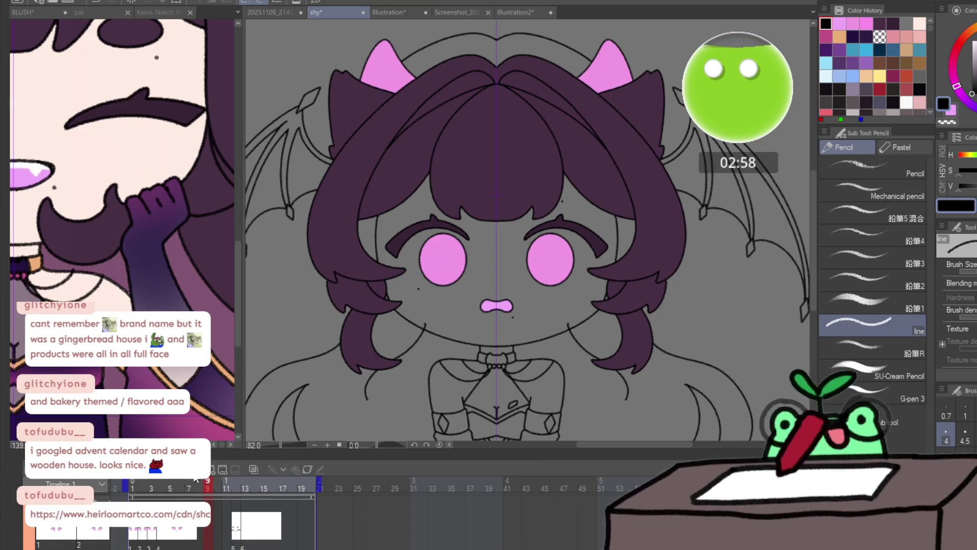
- Jump to frame 13 and zoom in on the left bat wing
click(134, 484)
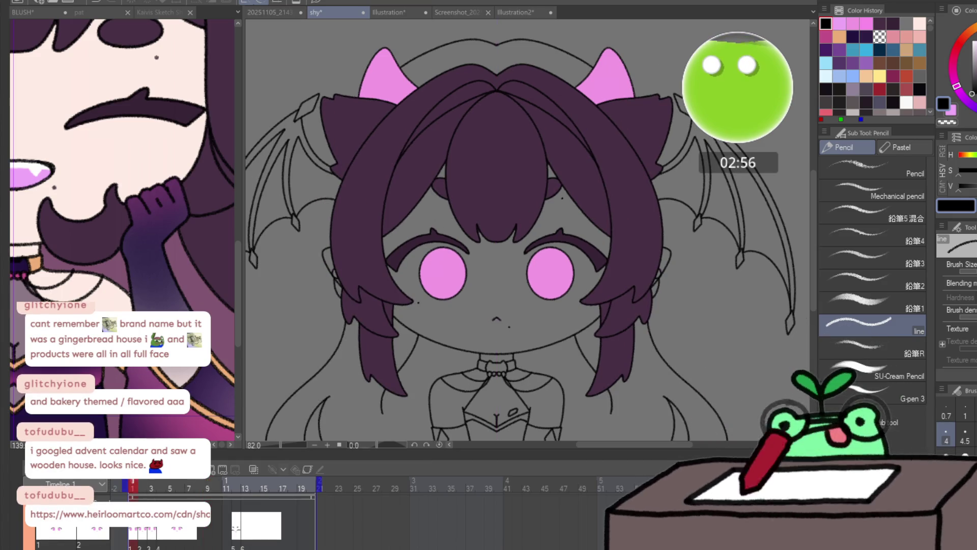
scroll(399, 534, left, 5)
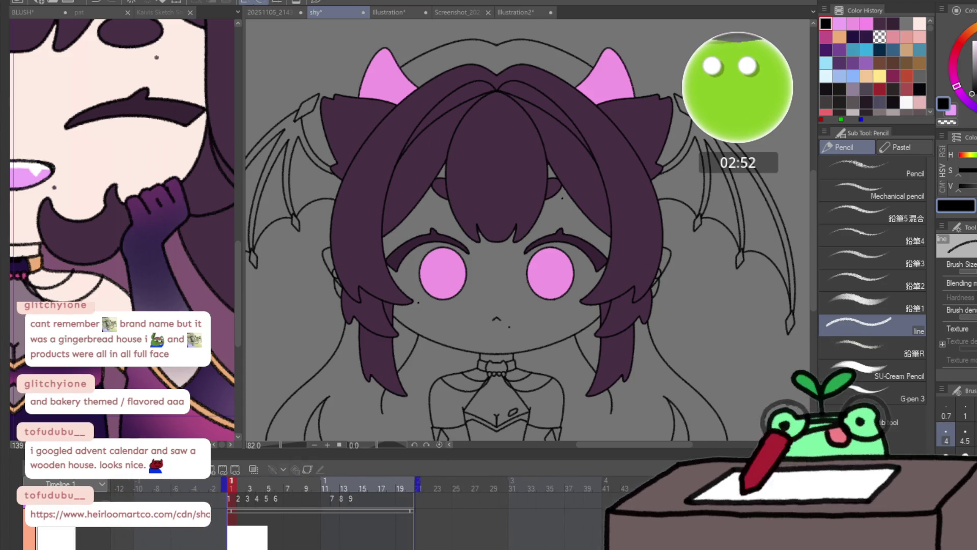
key(g)
click(343, 490)
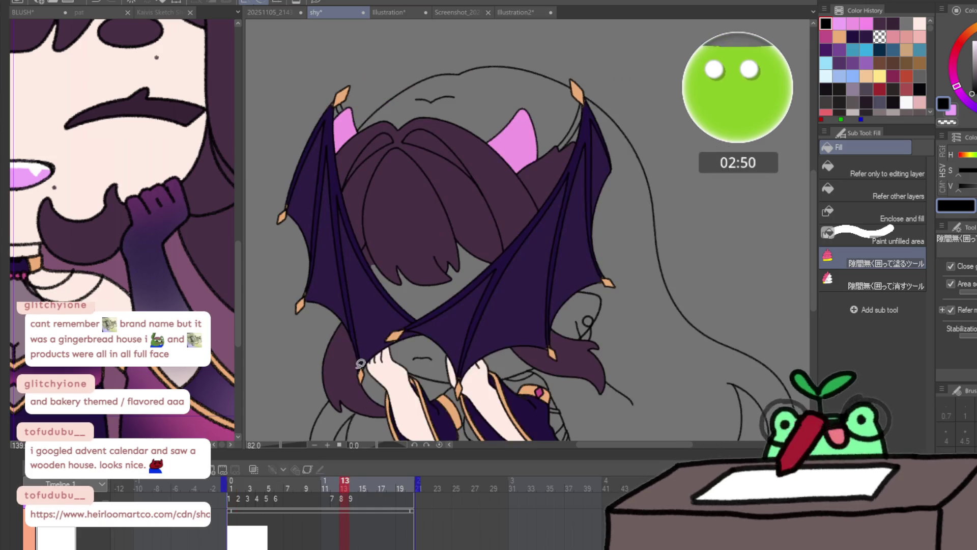
scroll(273, 227, up, 4)
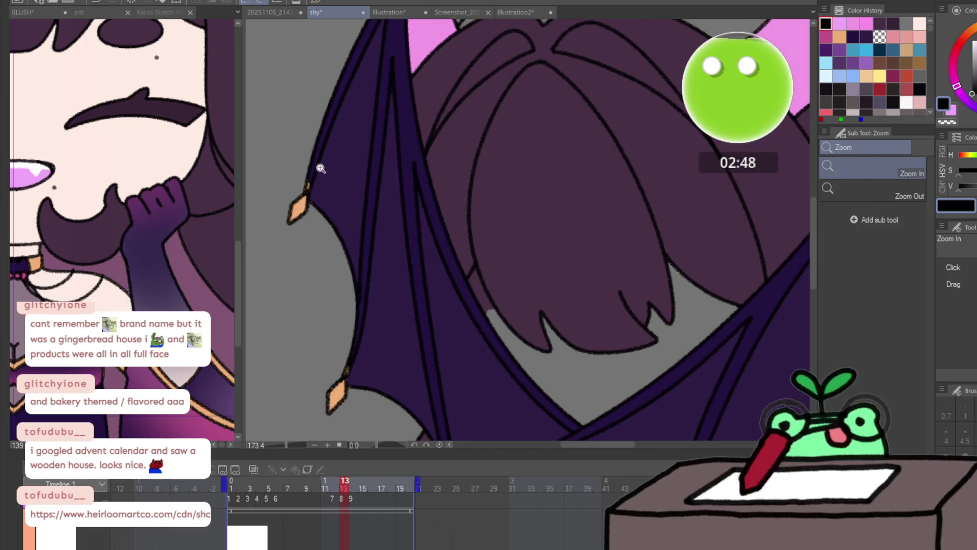
key(e)
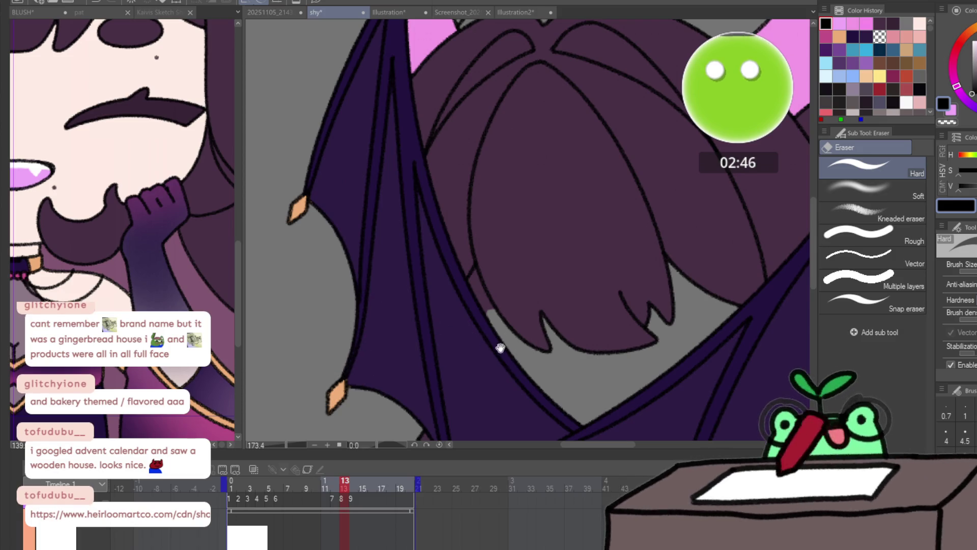
scroll(452, 333, down, 3)
scroll(452, 333, down, 4)
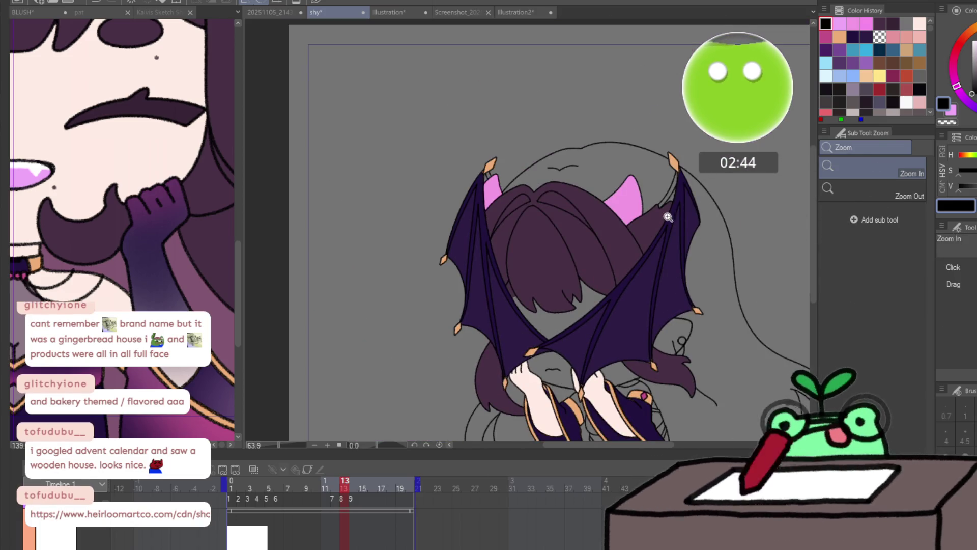
click(393, 221)
key(e)
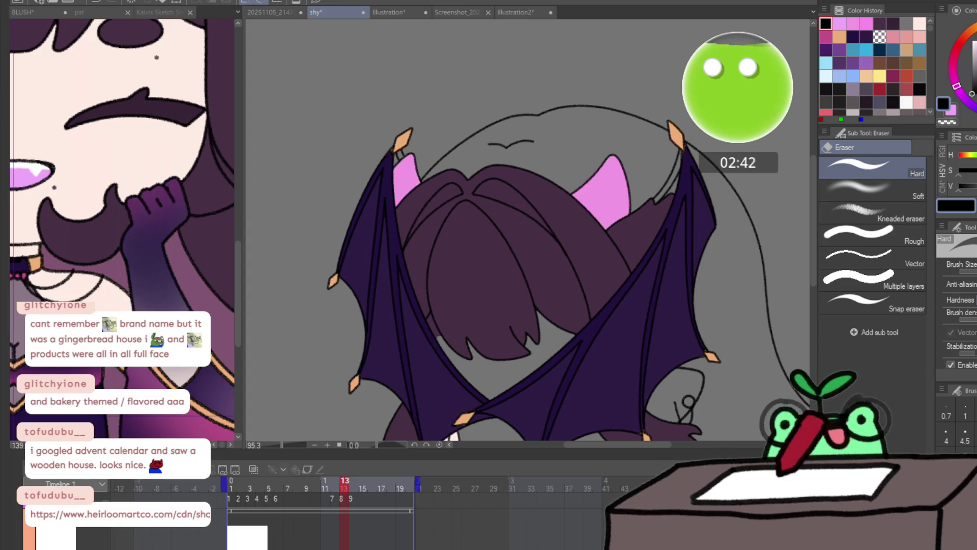
- Eyedrop the wing's dark purple and return to frame 1 with the lasso fill tool
alt+click(359, 252)
alt+click(391, 177)
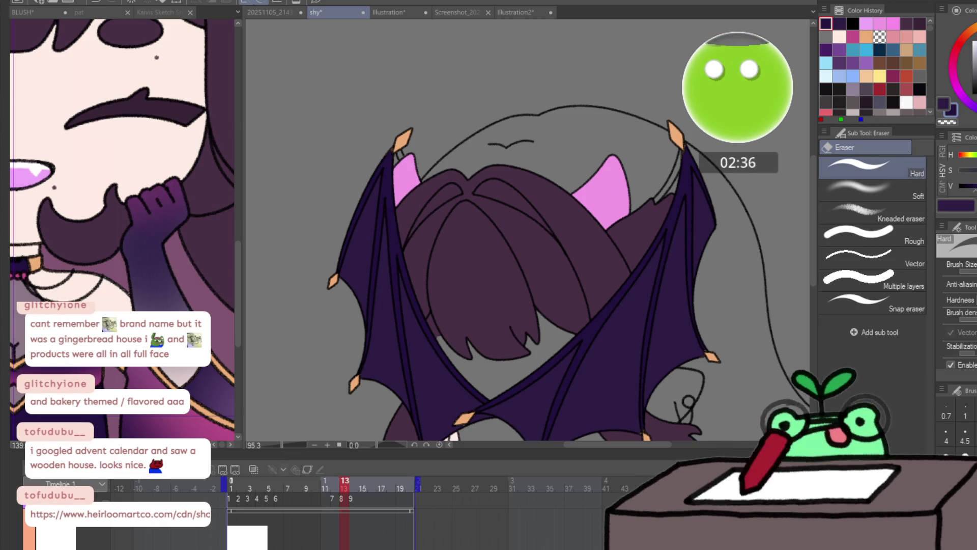
click(231, 488)
key(g)
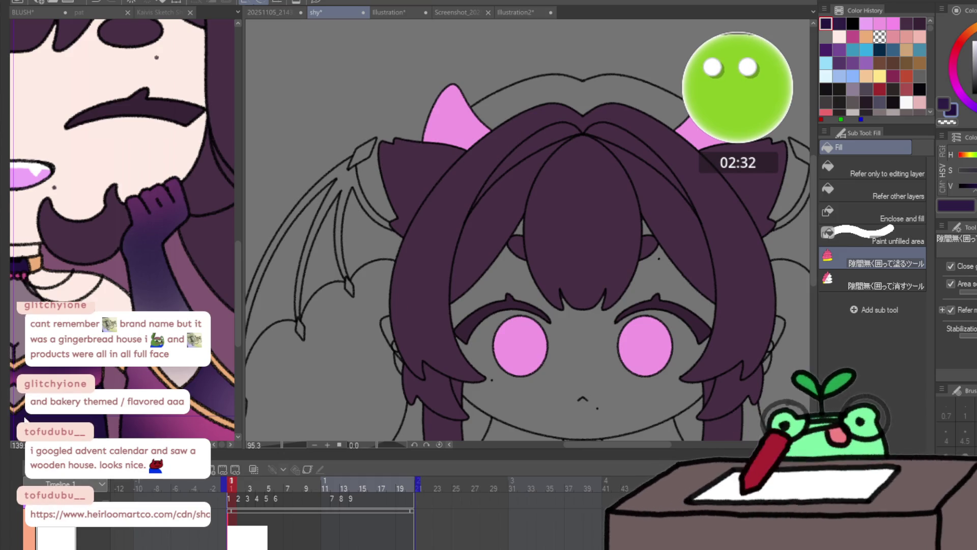
- Lasso-fill the wing edge and membrane dark purple on frame 1, redoing one fill, then advance to frame 2
drag(448, 371, 520, 327)
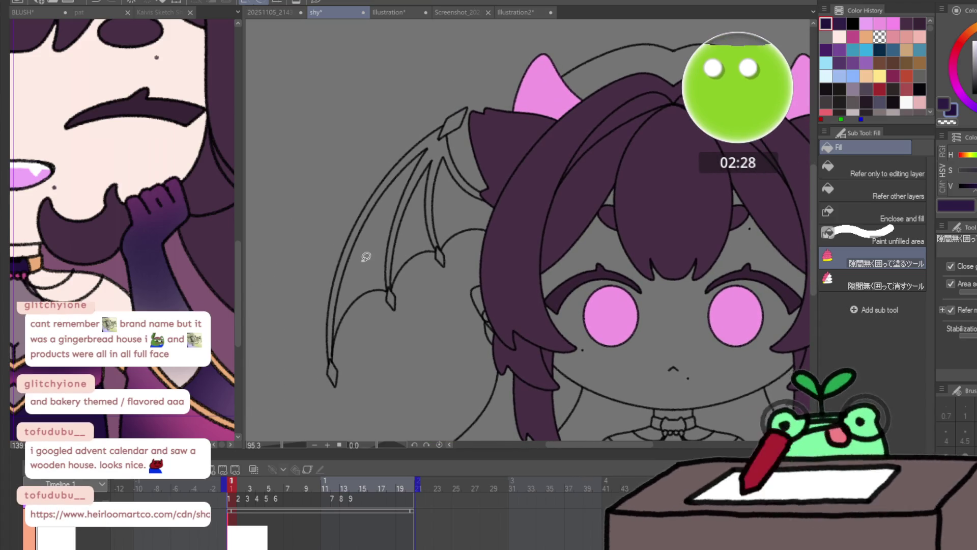
mouse_move(360, 260)
mouse_down()
mouse_move(307, 356)
mouse_move(404, 109)
mouse_move(398, 122)
mouse_up()
mouse_move(340, 214)
mouse_down()
mouse_move(446, 117)
mouse_move(448, 206)
mouse_move(402, 284)
mouse_up()
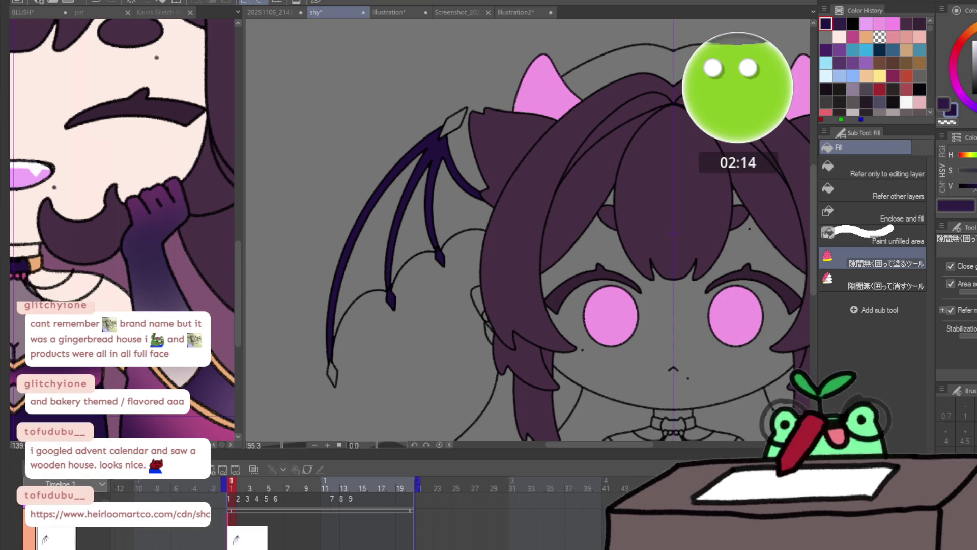
key(ctrl+z)
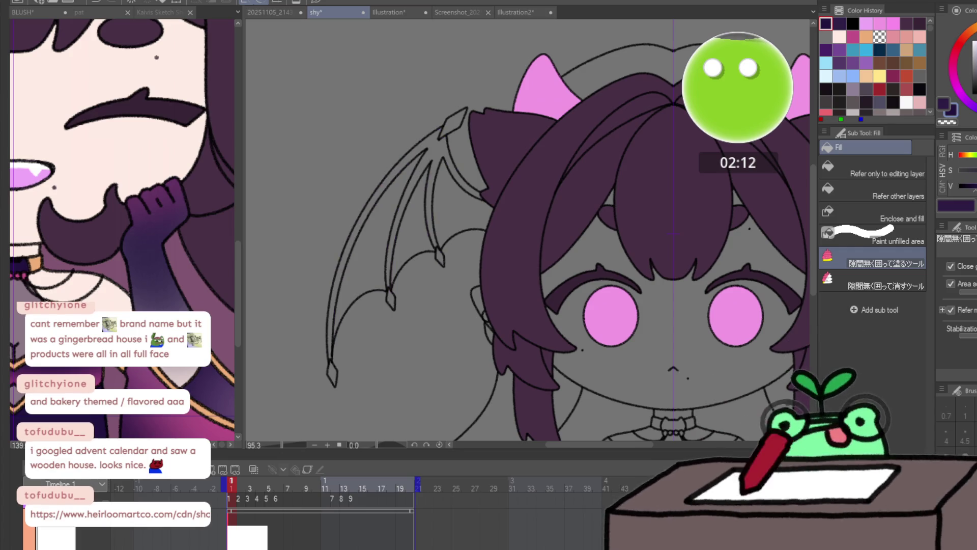
mouse_move(461, 124)
mouse_down()
mouse_move(294, 268)
mouse_move(528, 216)
mouse_up()
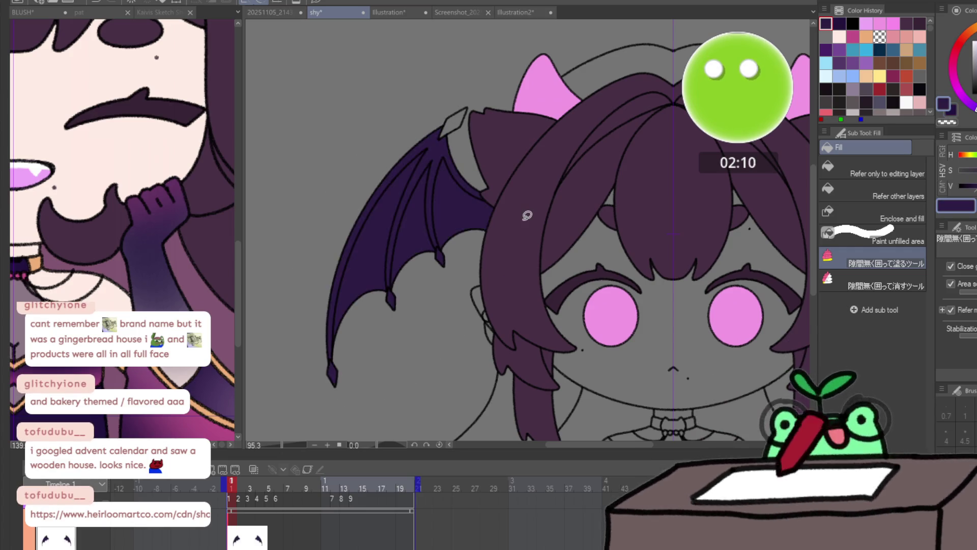
mouse_move(359, 257)
mouse_down()
mouse_move(414, 106)
mouse_move(460, 212)
mouse_move(412, 233)
mouse_move(407, 211)
mouse_up()
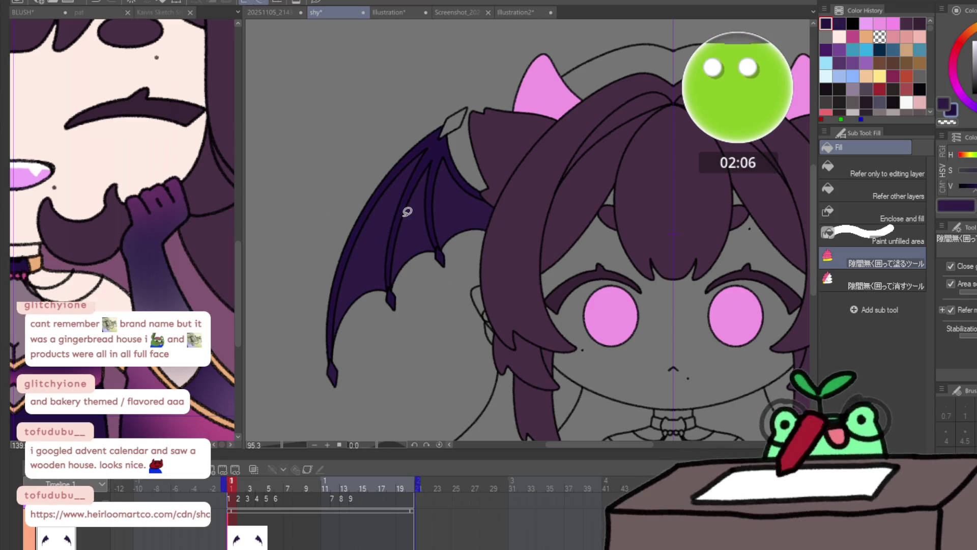
scroll(461, 306, right, 5)
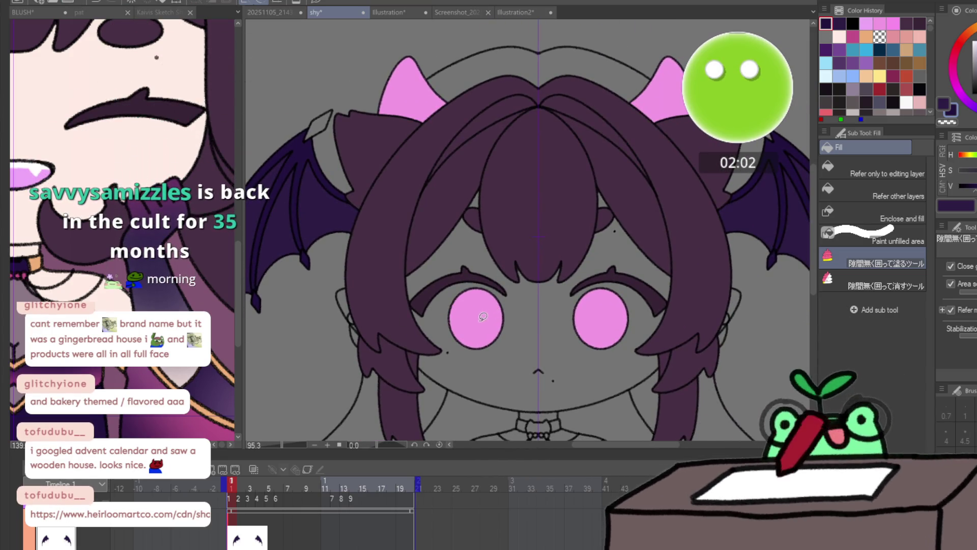
scroll(482, 321, down, 3)
scroll(482, 321, up, 2)
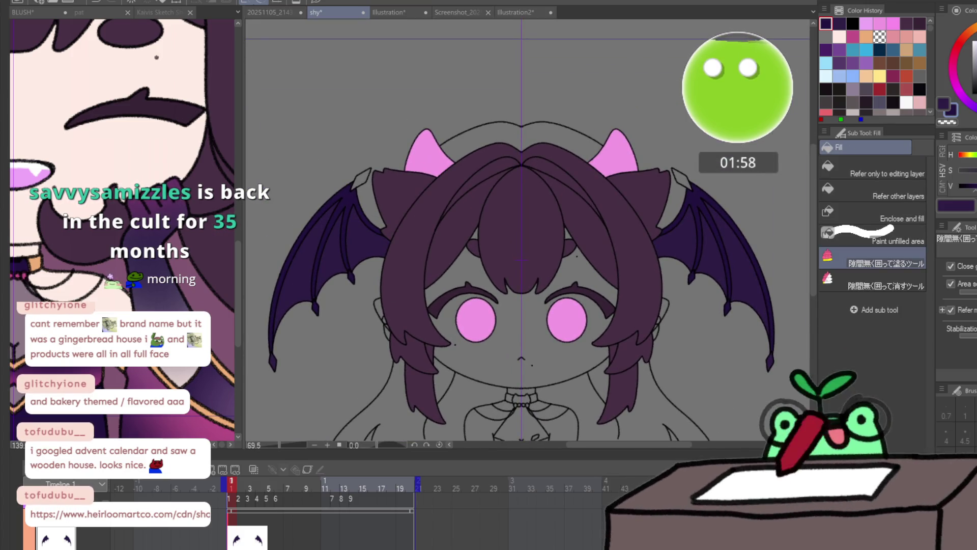
key(Right)
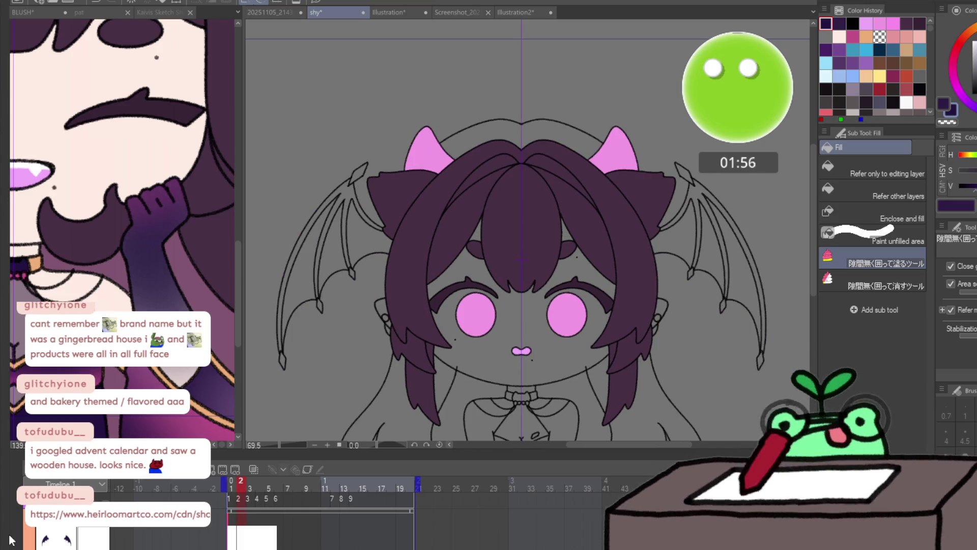
- Lasso-fill both bat wings dark purple on frames 2 and 3
mouse_move(312, 259)
mouse_down()
mouse_move(258, 341)
mouse_move(330, 164)
mouse_move(402, 252)
mouse_move(312, 269)
mouse_up()
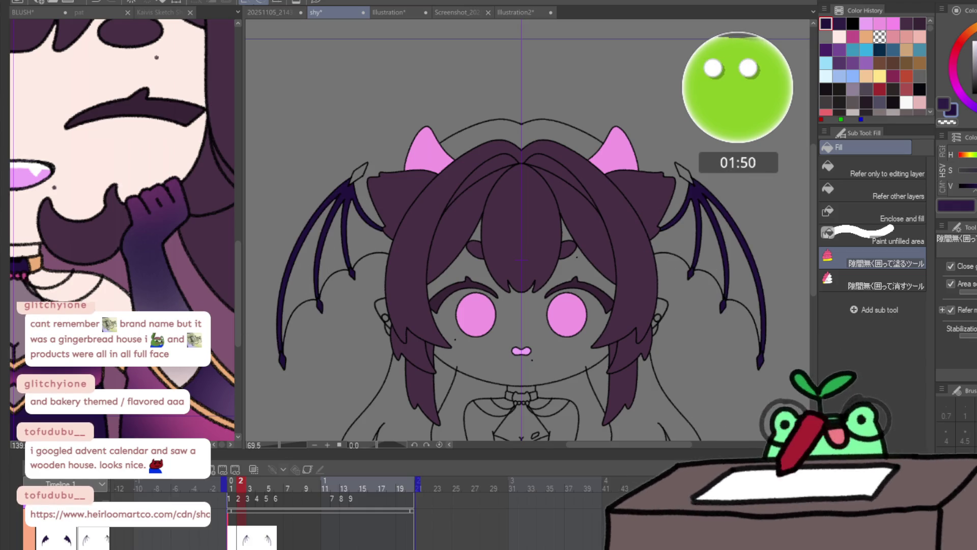
mouse_move(376, 198)
mouse_down()
mouse_move(323, 364)
mouse_move(360, 327)
mouse_up()
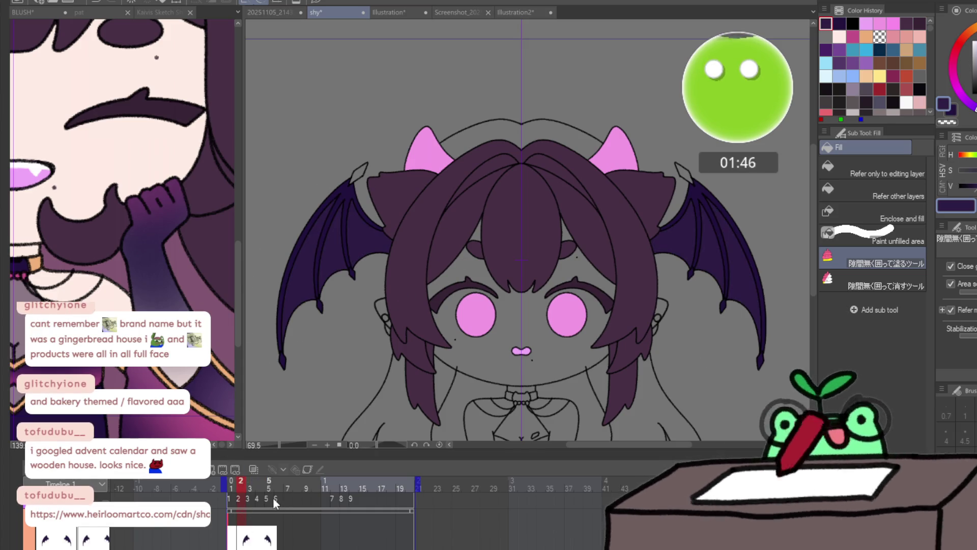
key(Right)
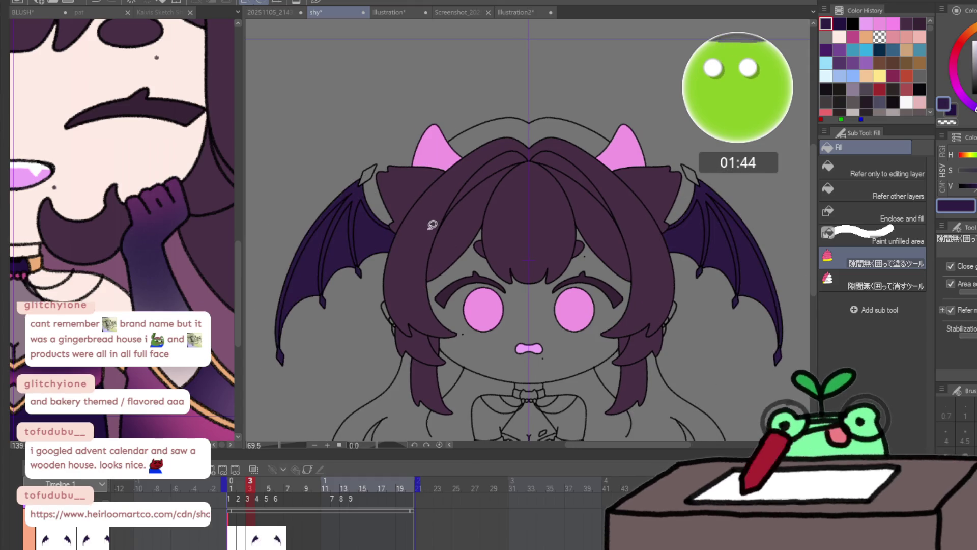
mouse_move(311, 264)
mouse_down()
mouse_move(279, 377)
mouse_move(354, 165)
mouse_up()
mouse_move(411, 240)
mouse_down()
mouse_move(338, 250)
mouse_move(340, 243)
mouse_up()
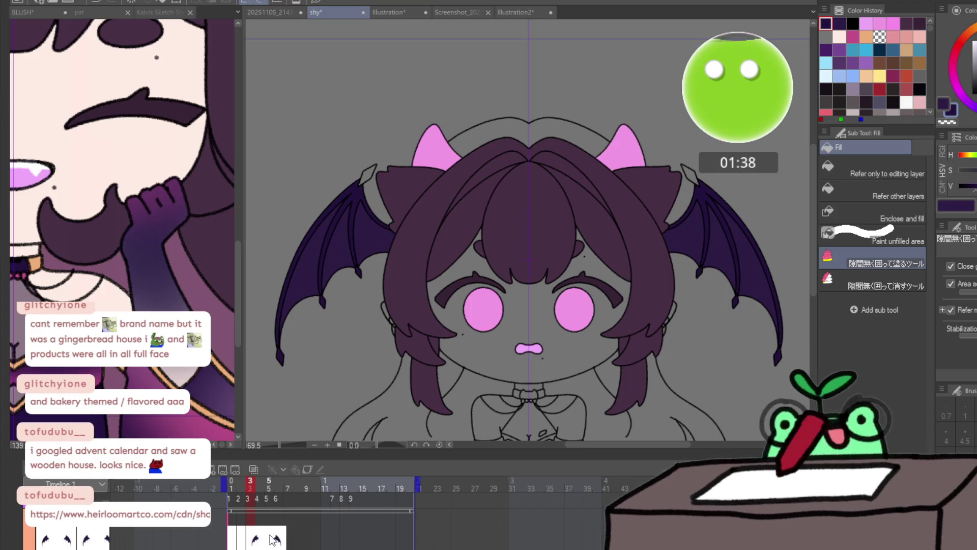
- Fill both wings dark purple on frames 4 and 5, touching up frame 5's fill
key(Right)
mouse_move(302, 272)
mouse_down()
mouse_move(279, 362)
mouse_move(359, 161)
mouse_move(372, 225)
mouse_move(339, 297)
mouse_move(298, 333)
mouse_up()
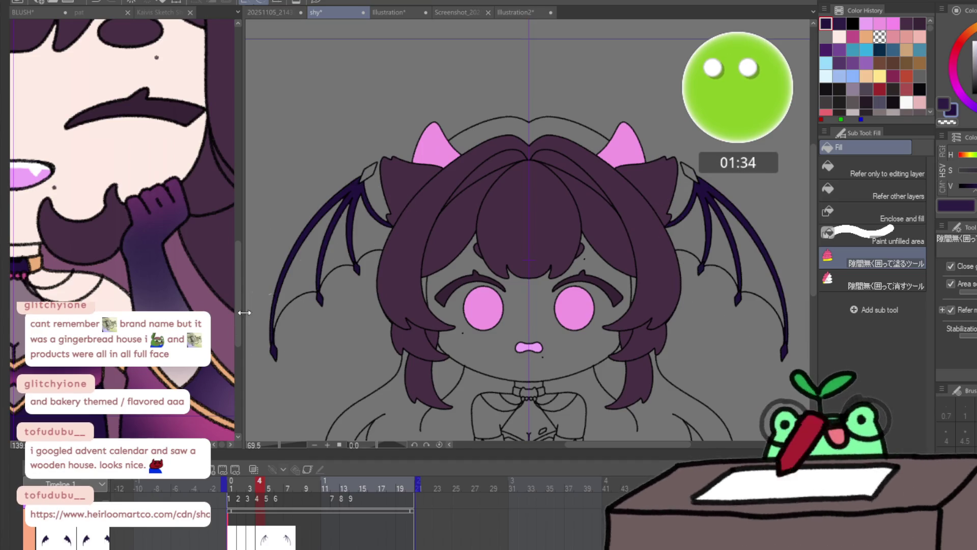
mouse_move(366, 152)
mouse_down()
mouse_move(325, 351)
mouse_move(359, 309)
mouse_up()
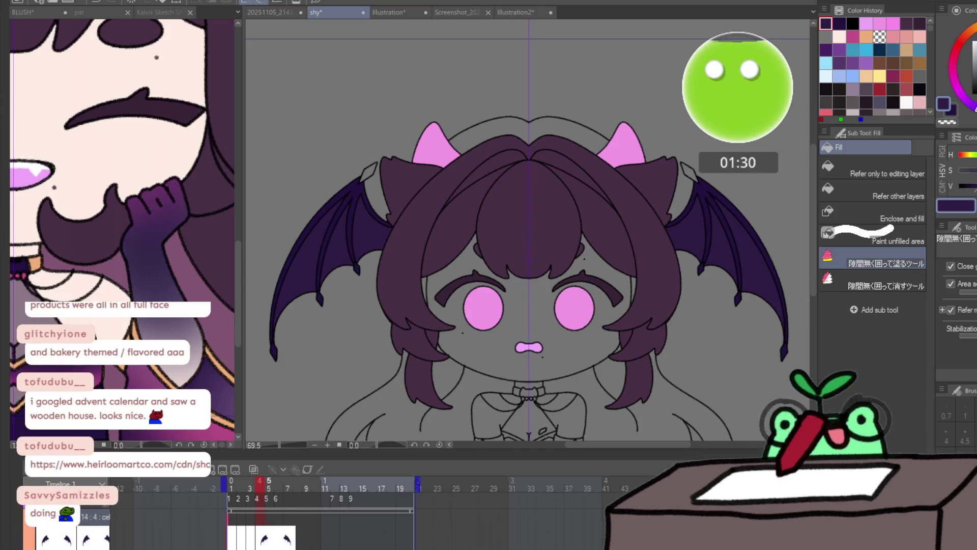
key(Right)
mouse_move(265, 229)
mouse_down()
mouse_move(382, 163)
mouse_move(417, 295)
mouse_move(290, 356)
mouse_up()
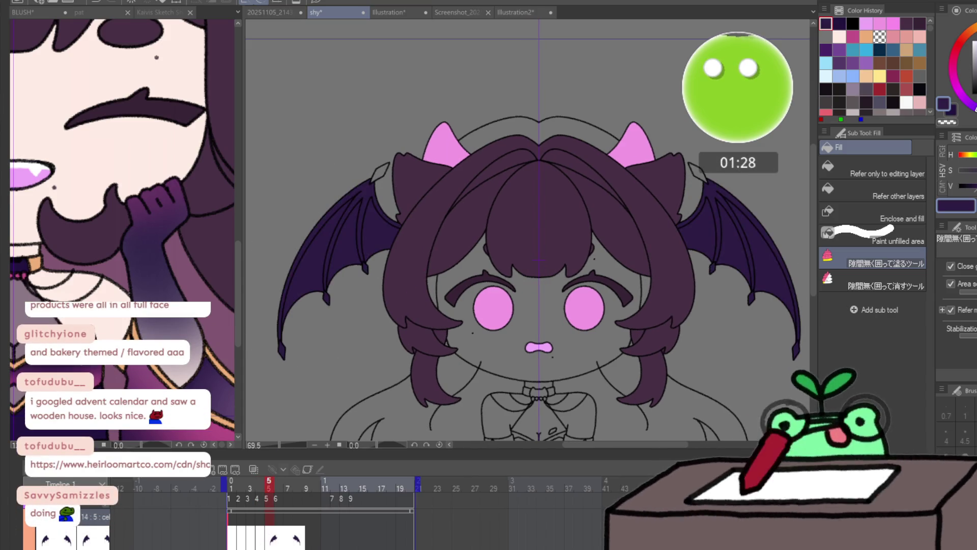
key(ctrl+space)
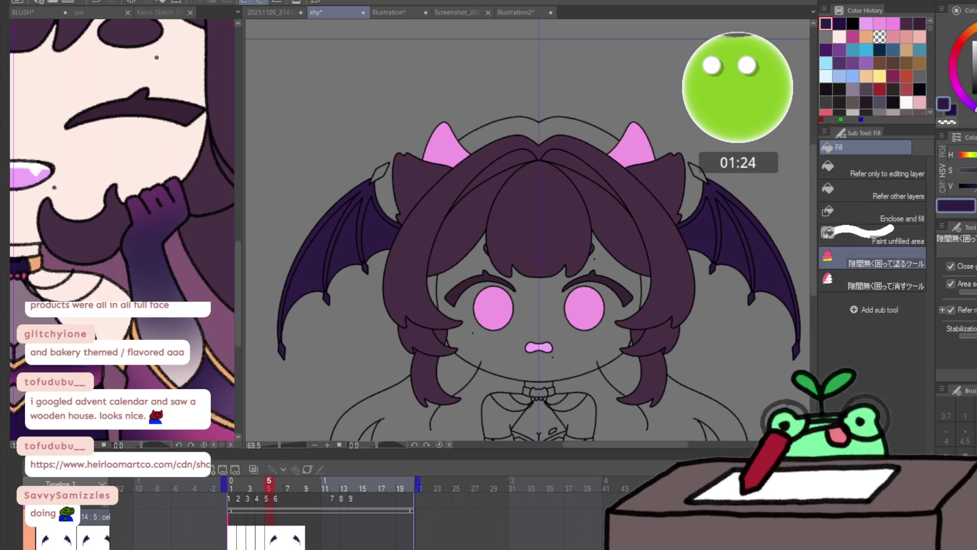
drag(303, 270, 311, 177)
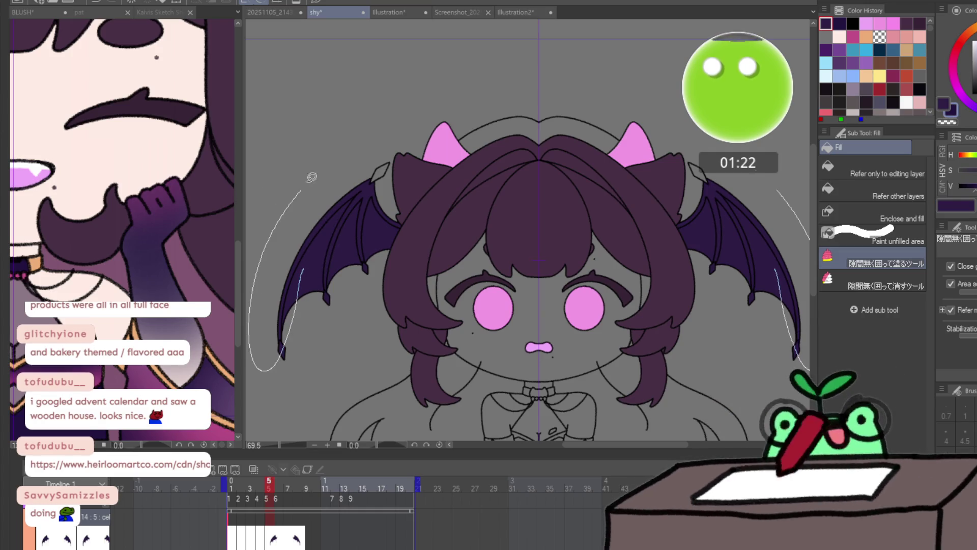
mouse_move(409, 209)
mouse_down()
mouse_move(376, 284)
mouse_move(326, 311)
mouse_move(312, 272)
mouse_up()
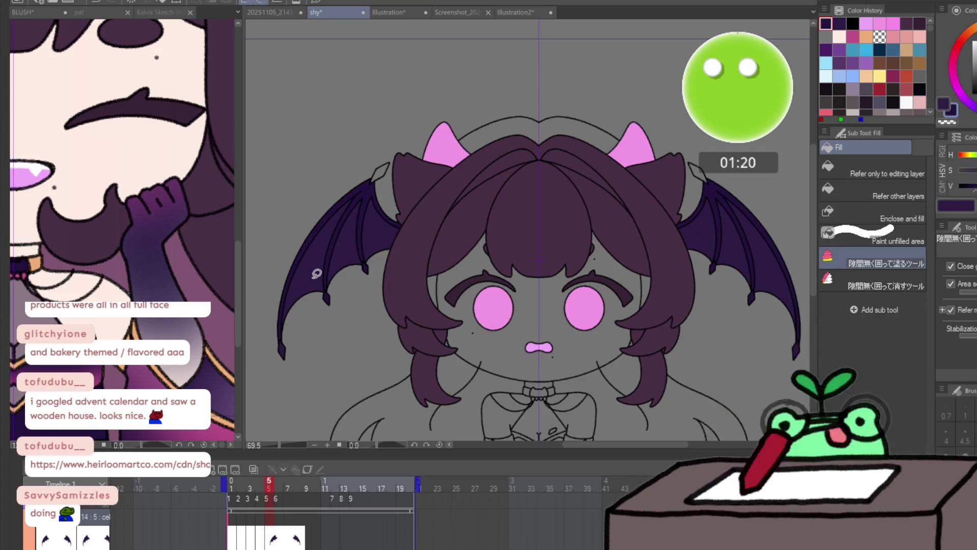
- Fill the wings dark purple on frame 6, then go to frame 12 and add a cel
key(Right)
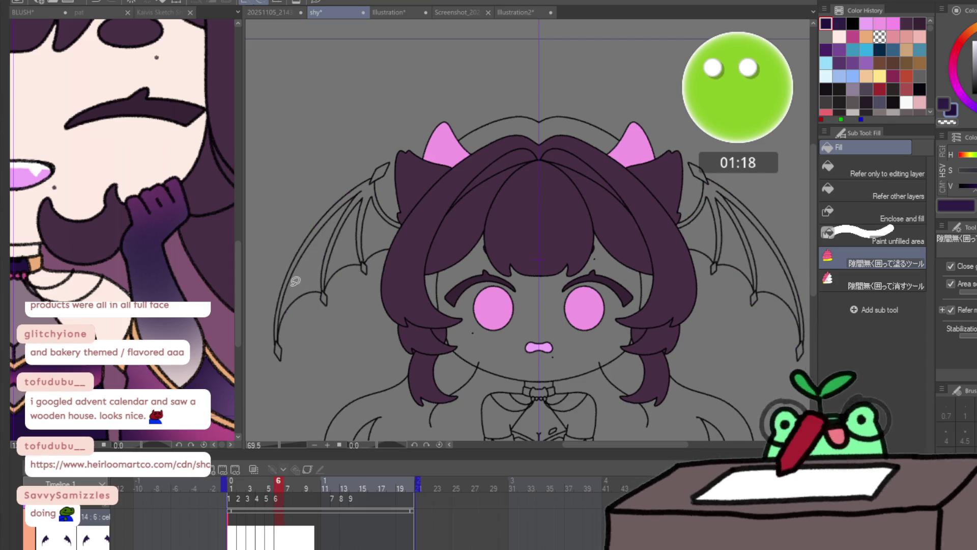
mouse_move(284, 214)
mouse_down()
mouse_move(425, 217)
mouse_move(359, 295)
mouse_move(333, 304)
mouse_up()
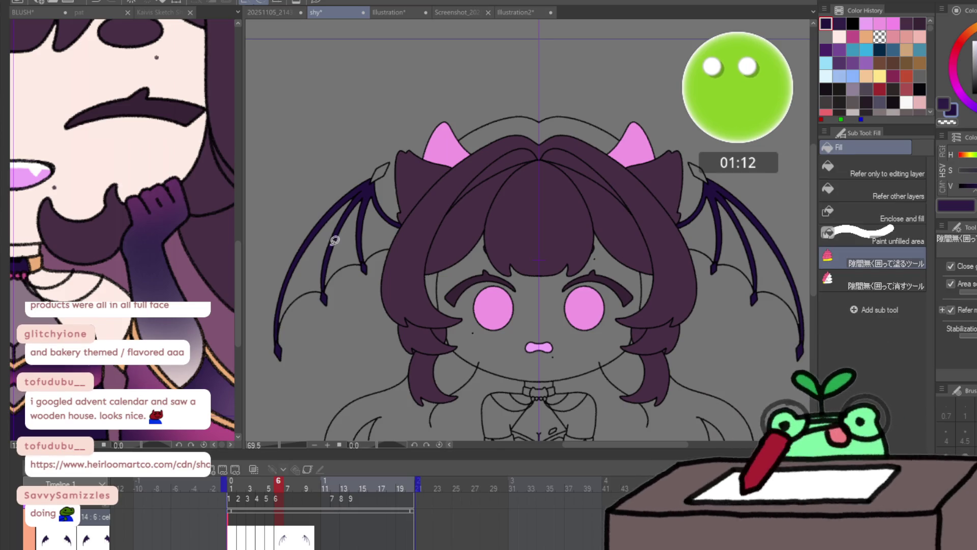
drag(381, 194, 315, 358)
mouse_move(292, 478)
mouse_down()
mouse_move(343, 483)
mouse_move(268, 490)
mouse_move(340, 479)
mouse_up()
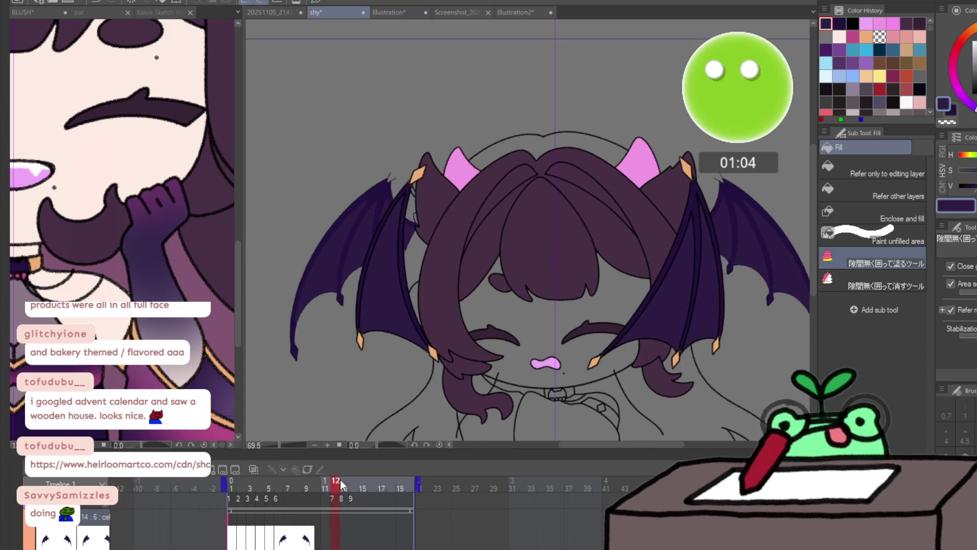
key(ctrl+shift+n)
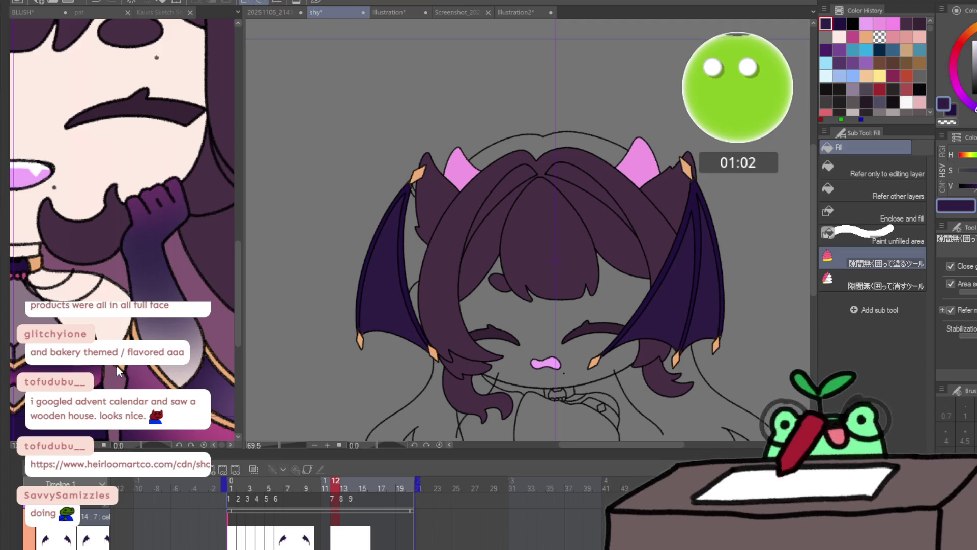
- Zoom in and fill the unpainted wing gaps beside the left ear on frame 12, then go to frame 13
key(ctrl+space)
click(425, 206)
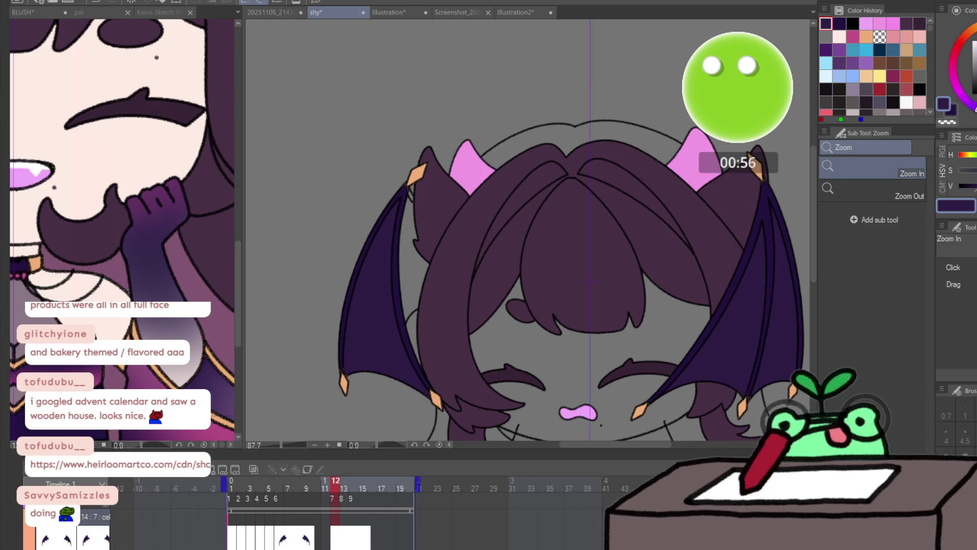
key(g)
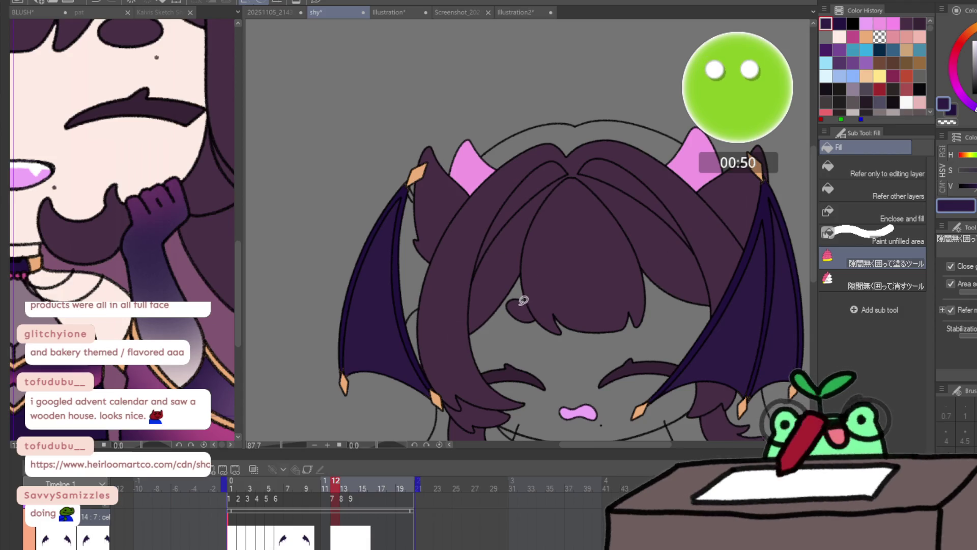
mouse_move(515, 309)
mouse_down()
mouse_move(460, 302)
mouse_move(389, 254)
mouse_up()
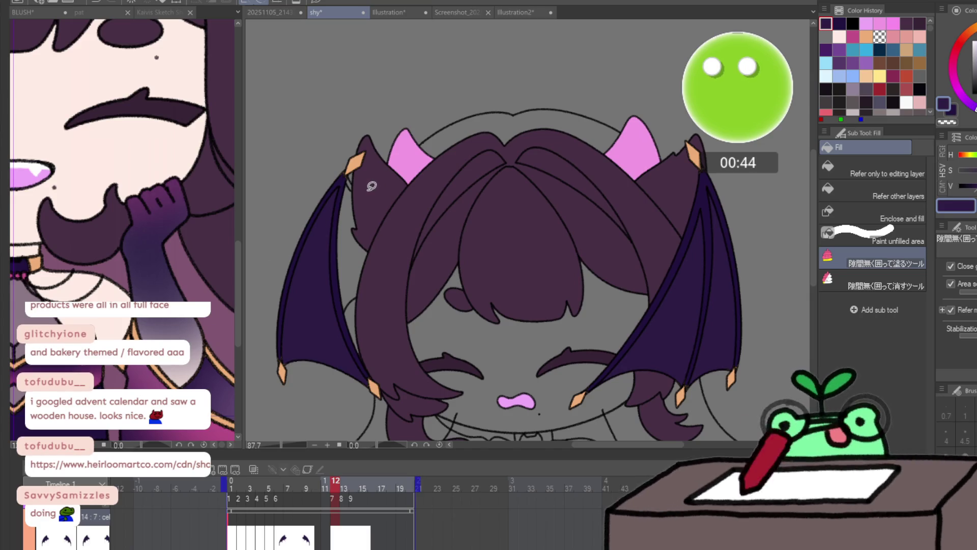
drag(346, 159, 366, 209)
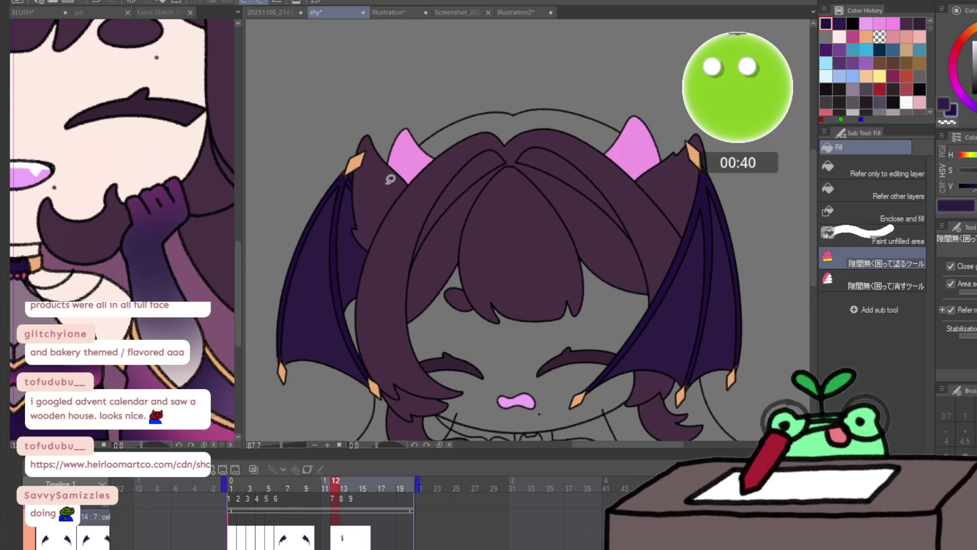
drag(354, 172, 346, 189)
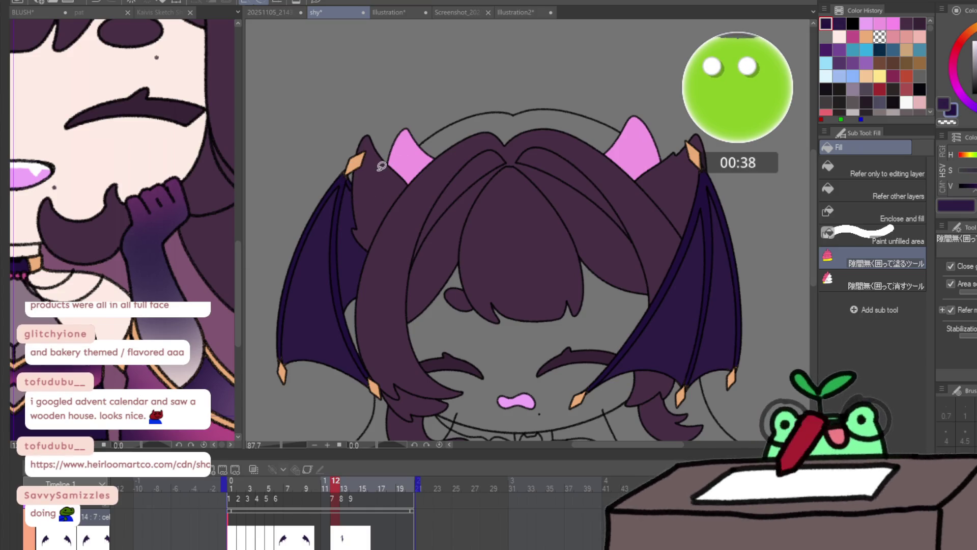
key(Right)
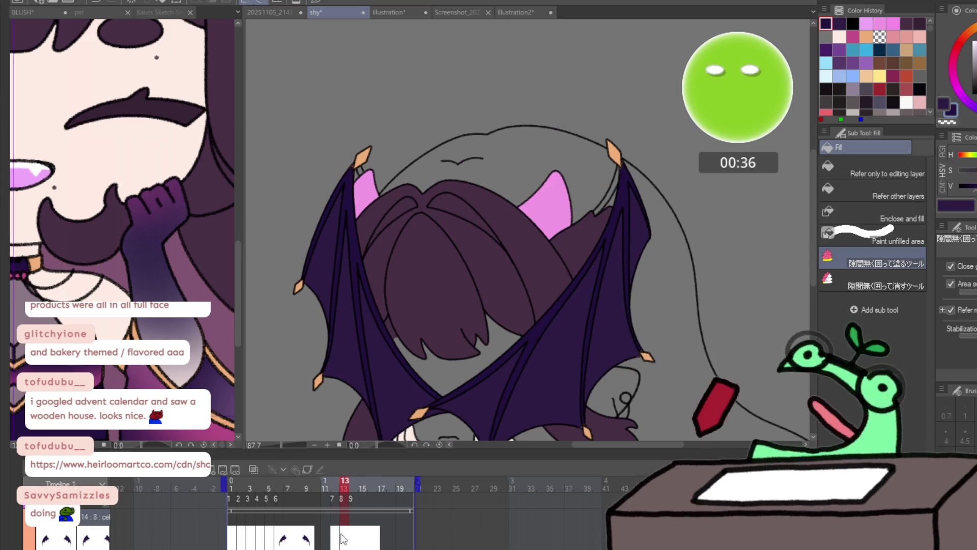
- Fill the gaps at the left wing tip and right wing top on frame 13
mouse_move(363, 152)
mouse_down()
mouse_move(356, 162)
mouse_move(372, 145)
mouse_up()
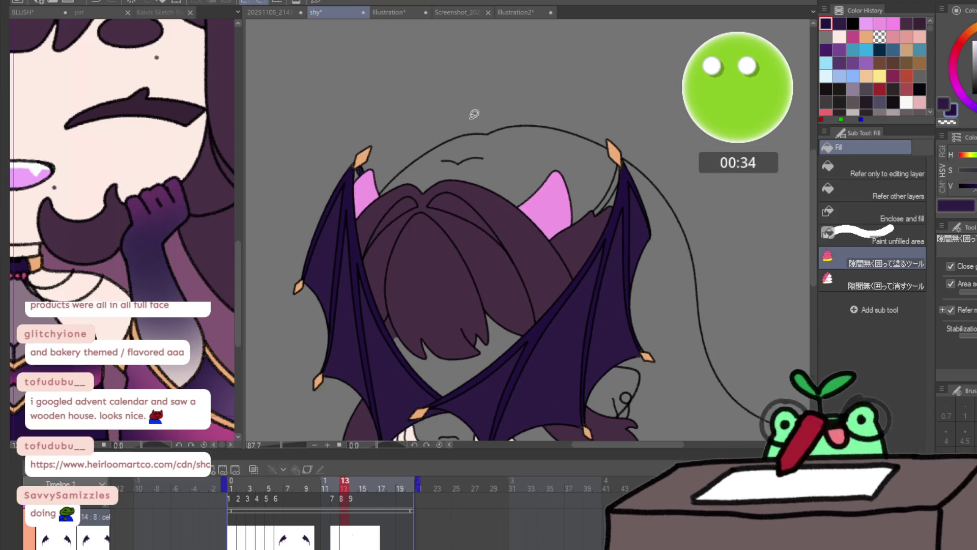
drag(574, 207, 576, 209)
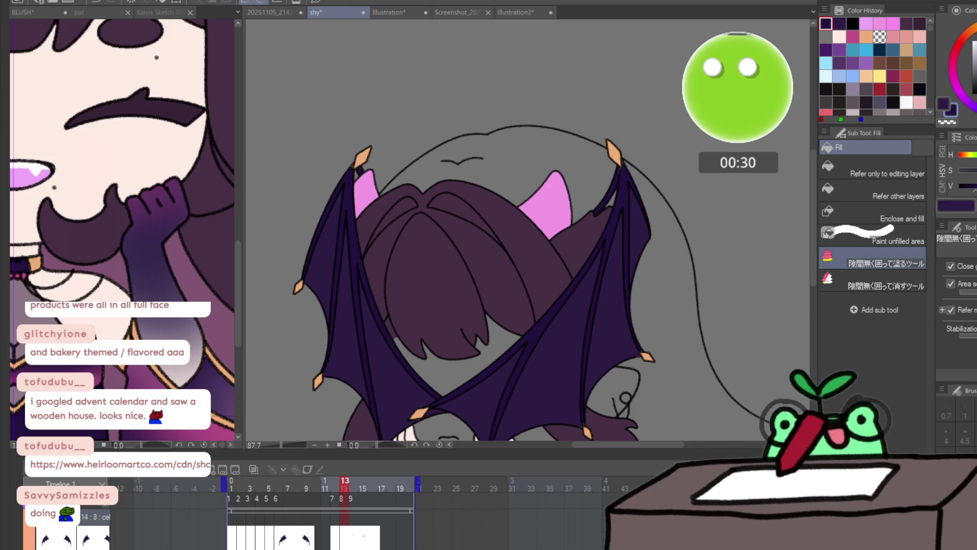
drag(351, 162, 354, 164)
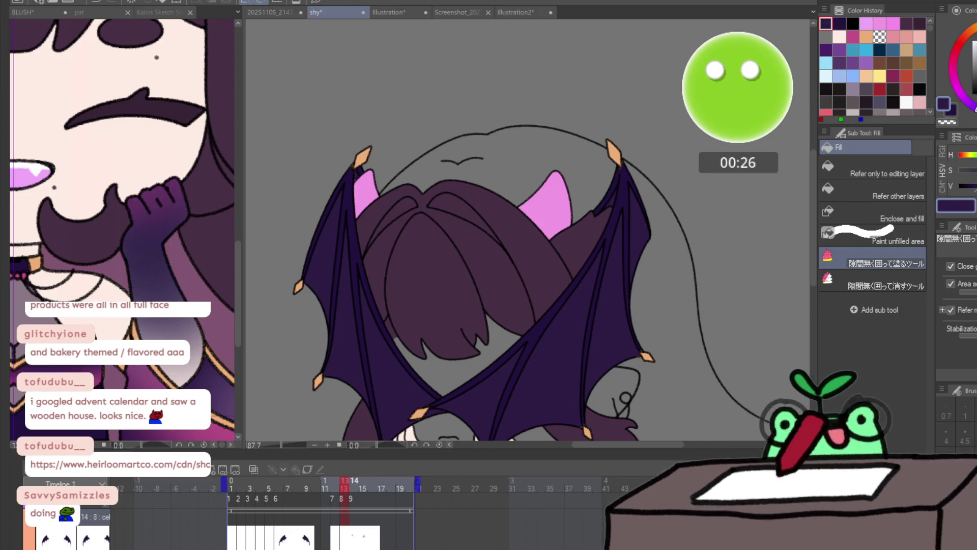
- On frame 14, fill the remaining gaps along both wing tips
click(354, 481)
drag(371, 179, 362, 173)
drag(631, 147, 590, 234)
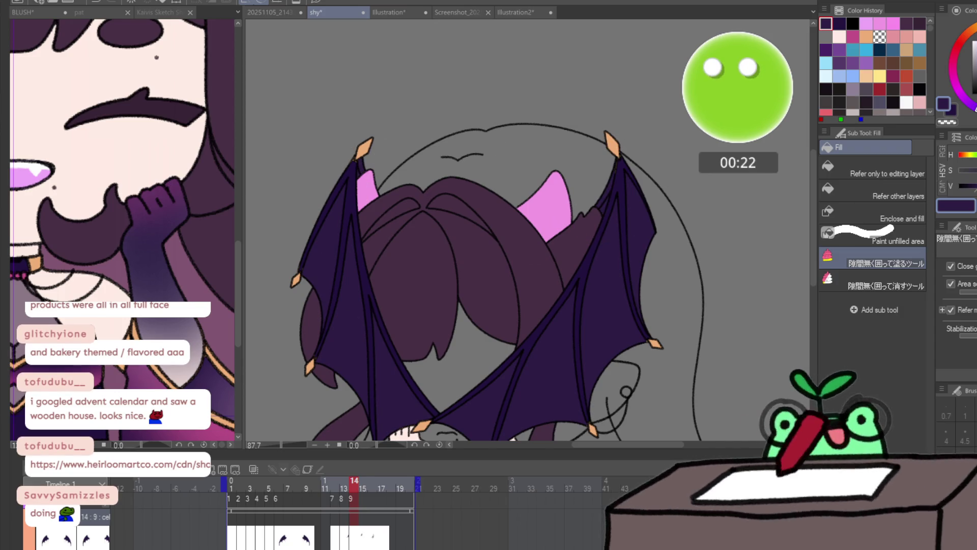
mouse_move(603, 203)
mouse_down()
mouse_move(633, 155)
mouse_move(580, 217)
mouse_move(609, 222)
mouse_up()
drag(360, 150, 390, 174)
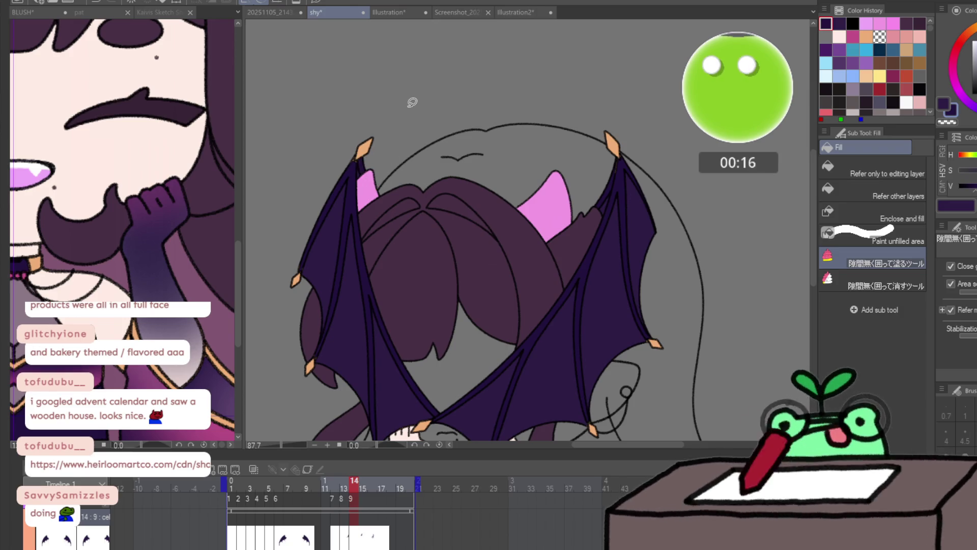
- Jump to frame 20, zoom in by the right horn and erase the stray dark stroke
click(346, 488)
click(409, 486)
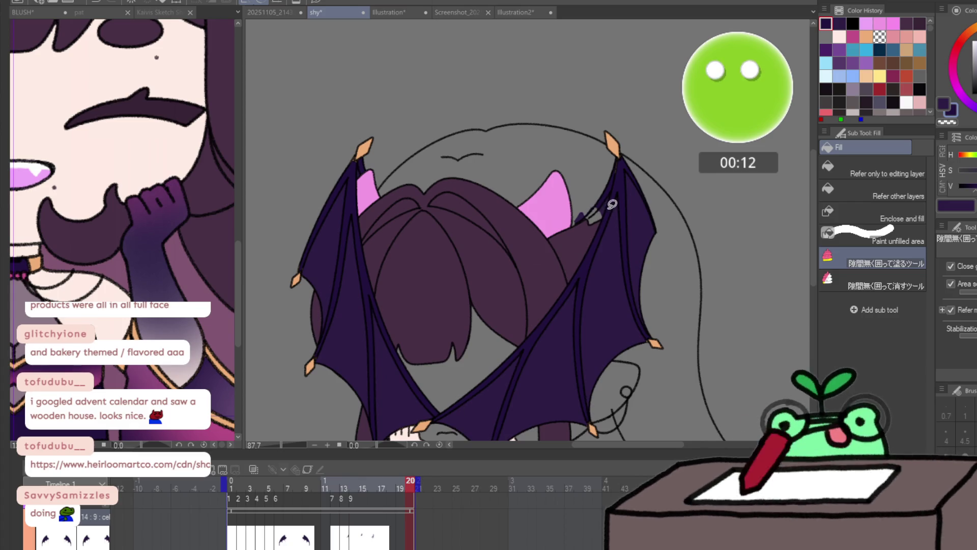
key(slash)
mouse_move(611, 191)
mouse_down()
mouse_move(636, 195)
mouse_move(602, 134)
mouse_up()
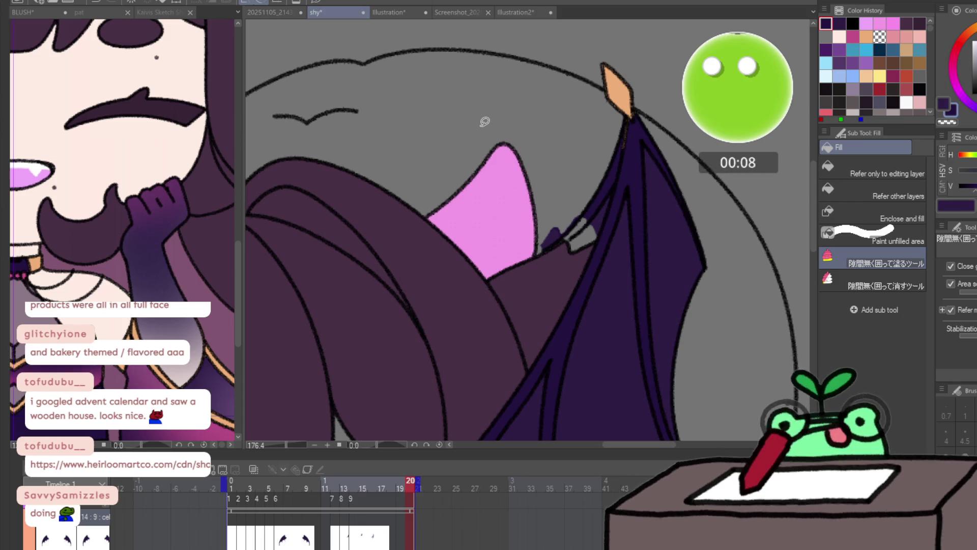
key(e)
mouse_move(529, 251)
mouse_down()
mouse_move(568, 211)
mouse_move(545, 229)
mouse_move(554, 248)
mouse_up()
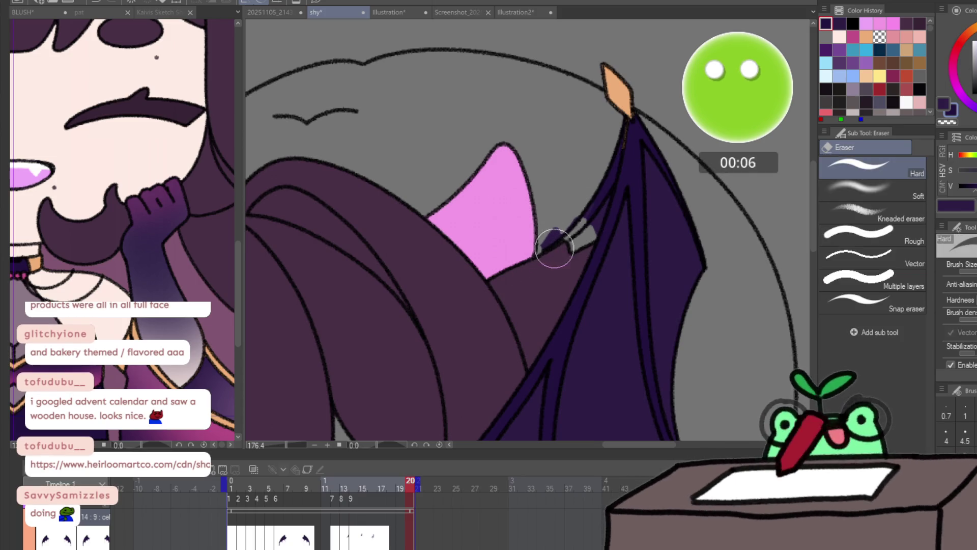
key(p)
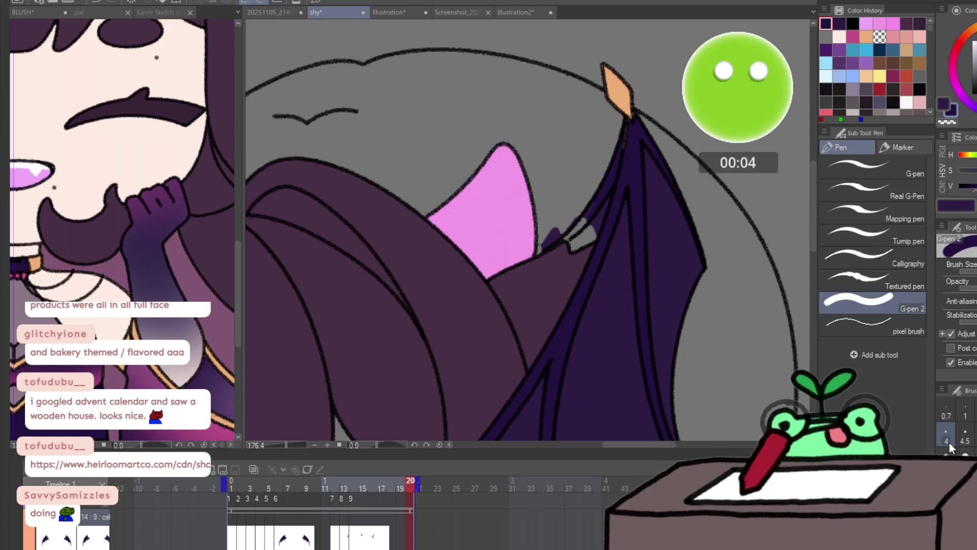
click(947, 441)
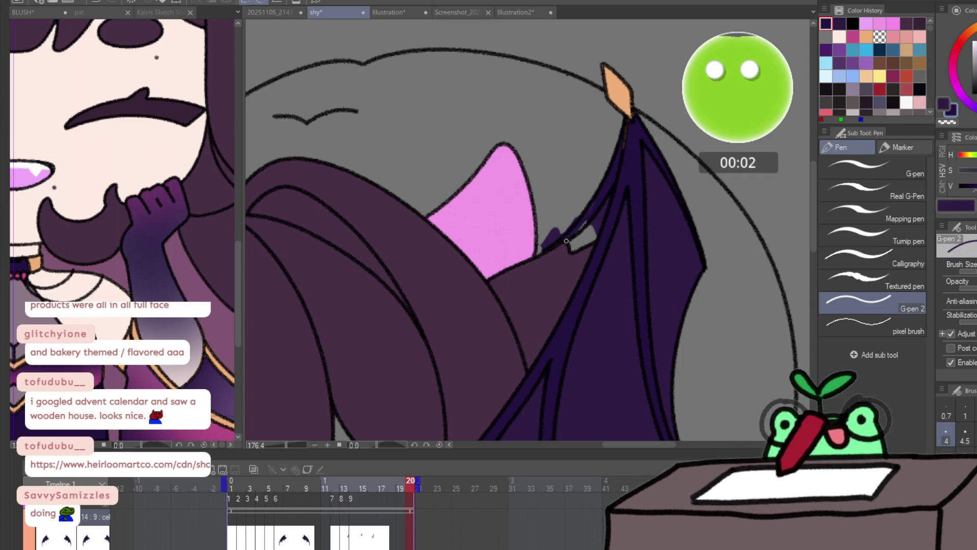
mouse_move(589, 216)
mouse_down()
mouse_move(560, 244)
mouse_move(573, 202)
mouse_up()
key(e)
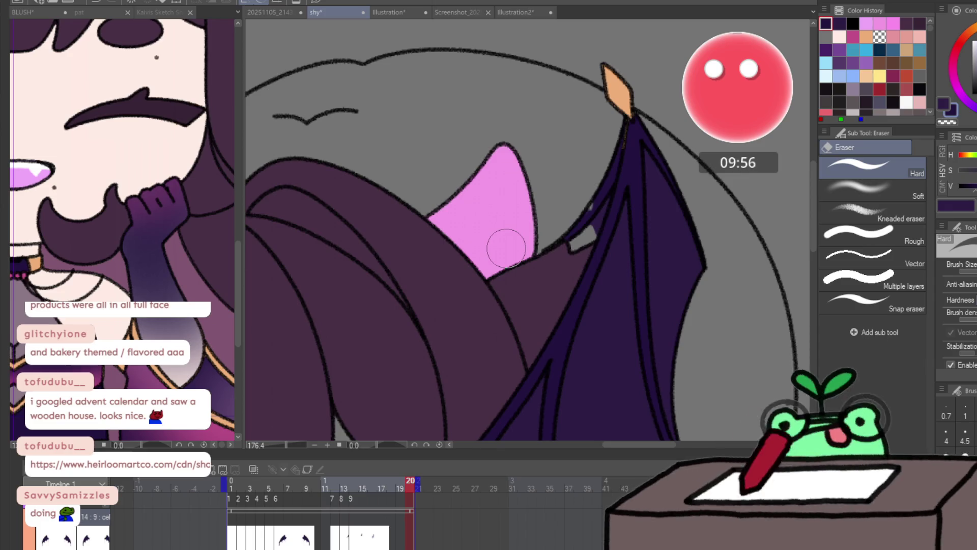
- Redraw the wing edge beside the pink horn with the G-pen at size 4.5
key(slash)
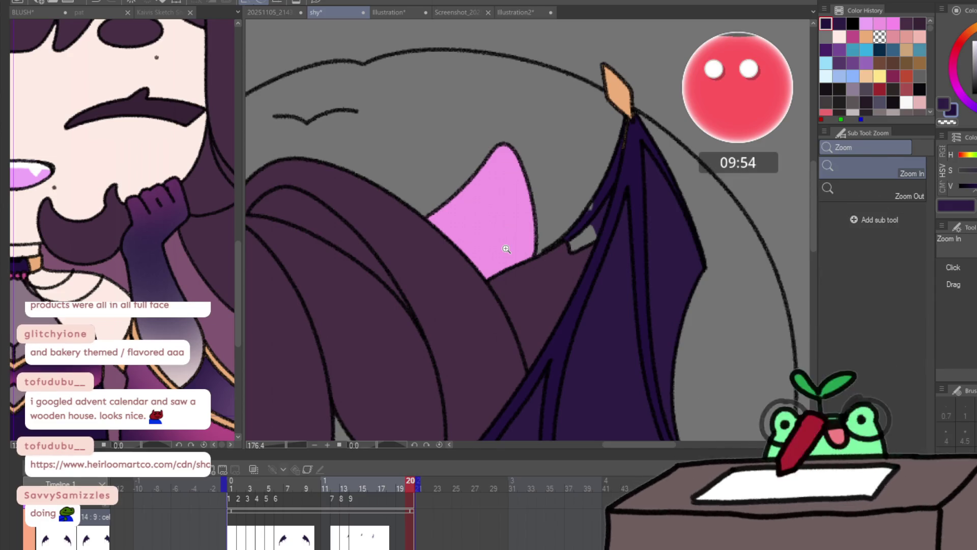
key(p)
mouse_move(542, 247)
mouse_down()
mouse_move(574, 223)
mouse_move(580, 229)
mouse_up()
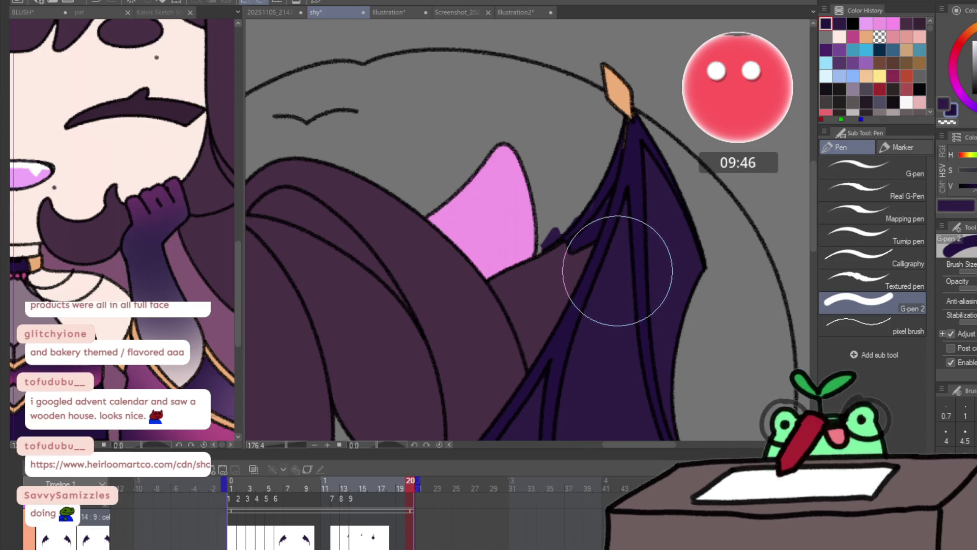
mouse_move(608, 290)
ctrl+alt+mouse_down()
mouse_move(567, 276)
mouse_move(559, 216)
ctrl+alt+mouse_up()
click(545, 230)
key(c)
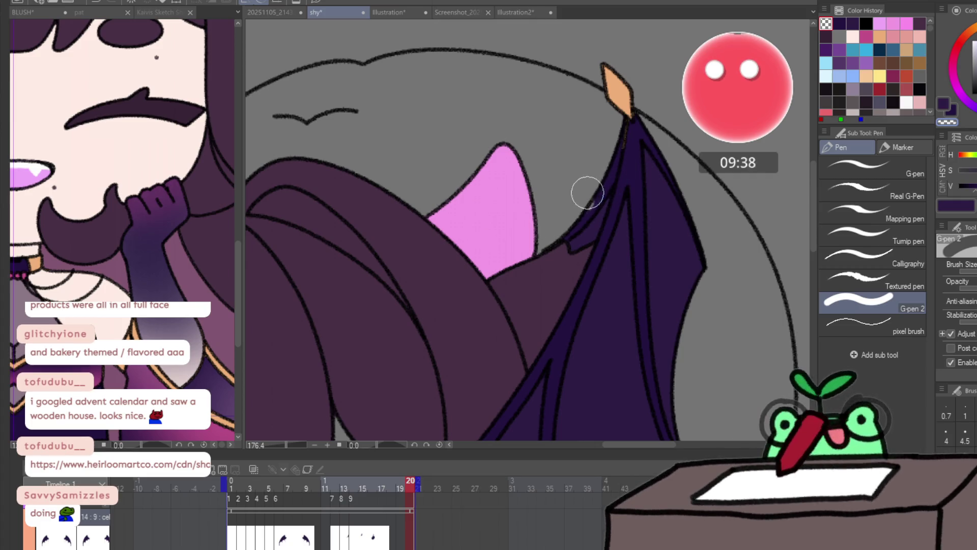
key(bracketleft)
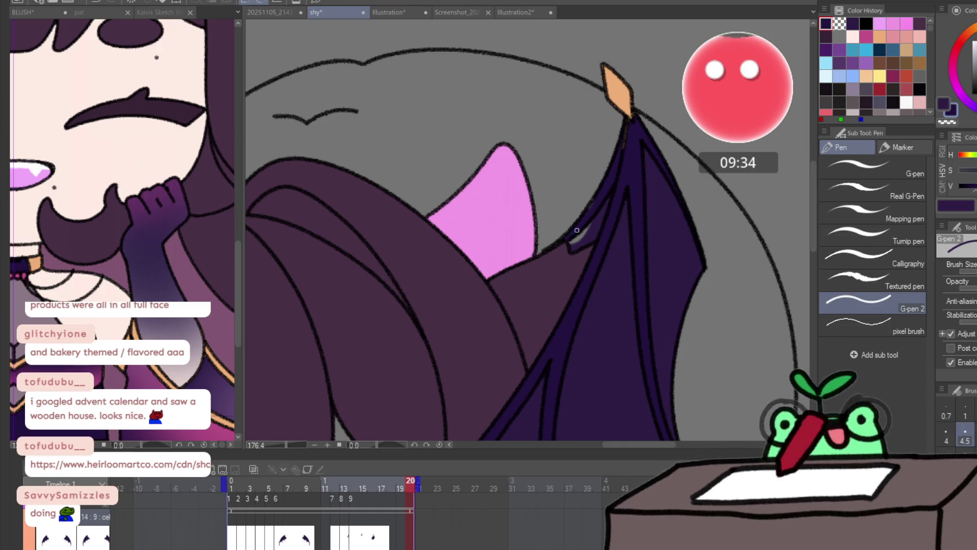
drag(589, 204, 571, 224)
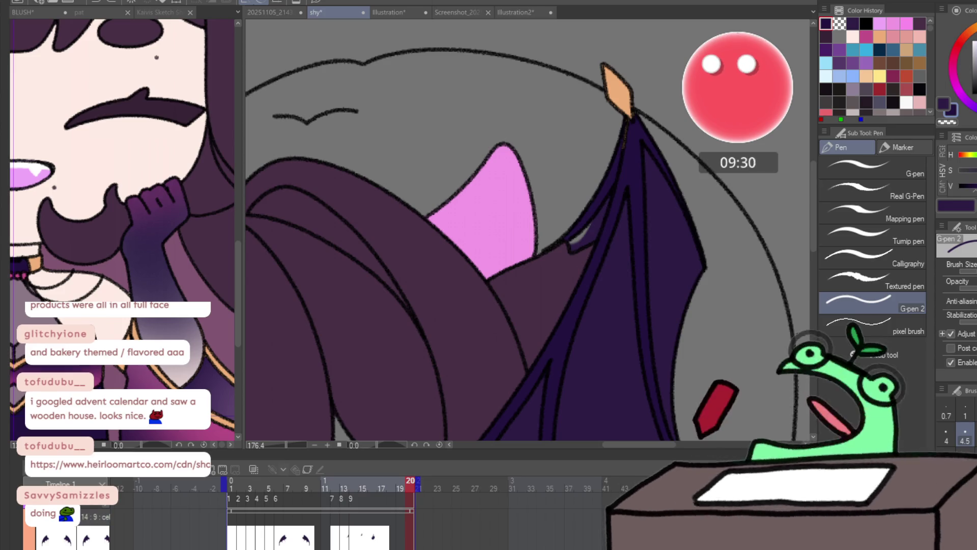
key(bracketright)
key(bracketright)
key(bracketright)
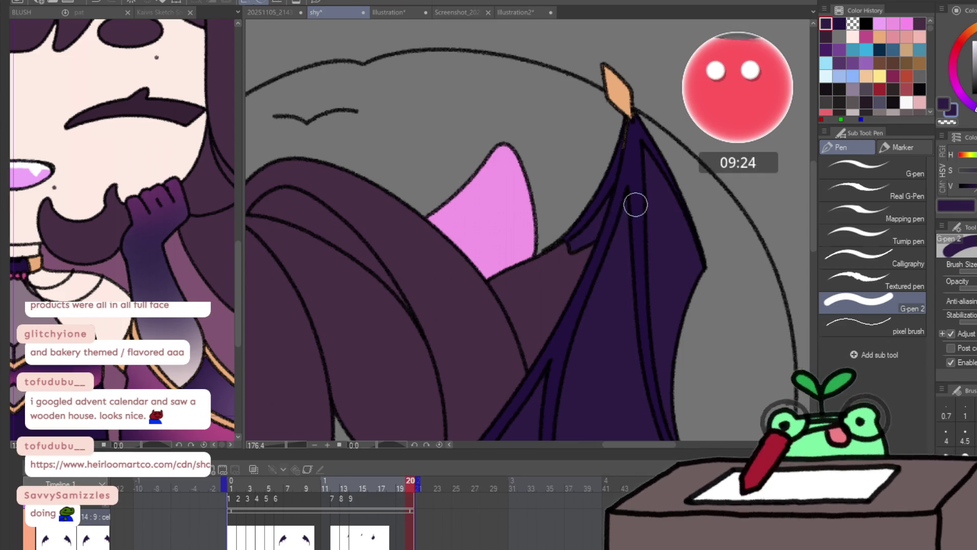
key(ctrl+0)
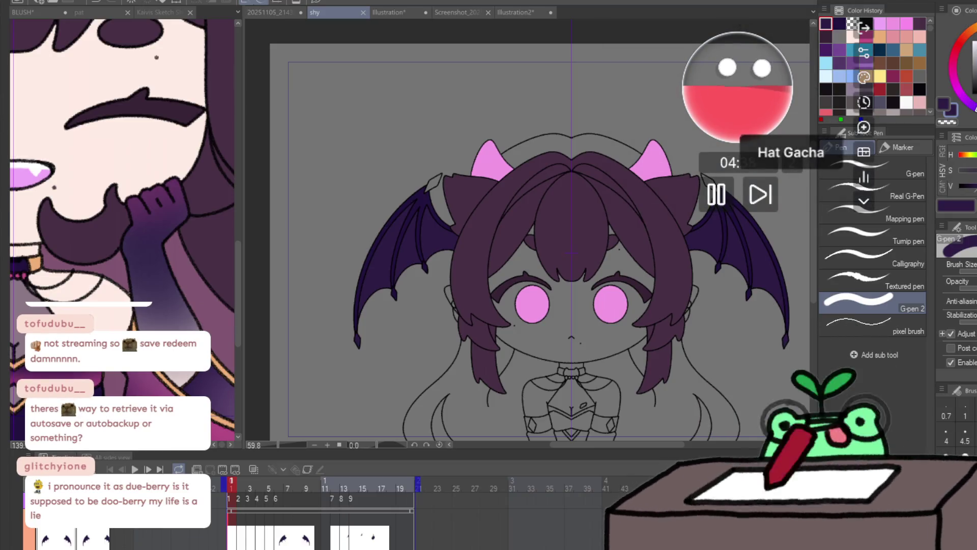
click(864, 152)
click(723, 179)
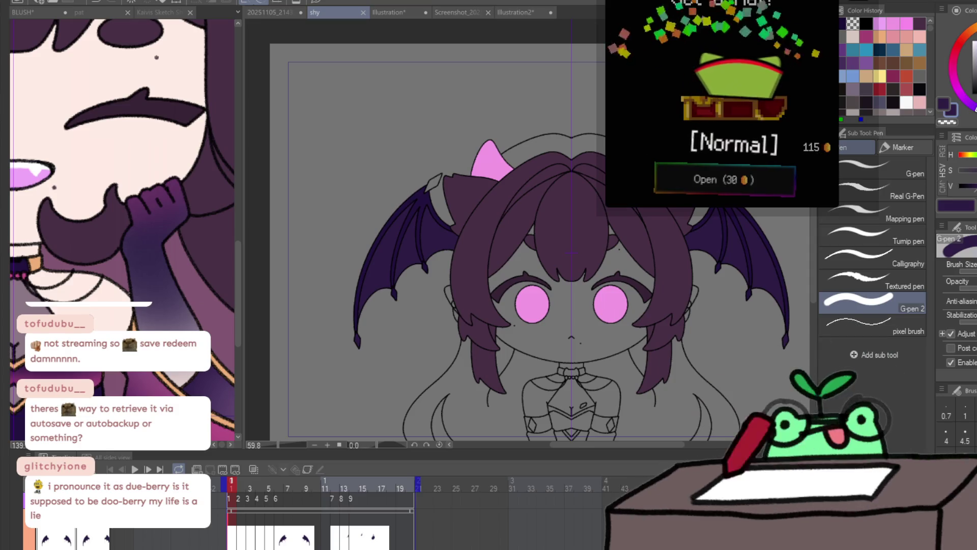
click(723, 179)
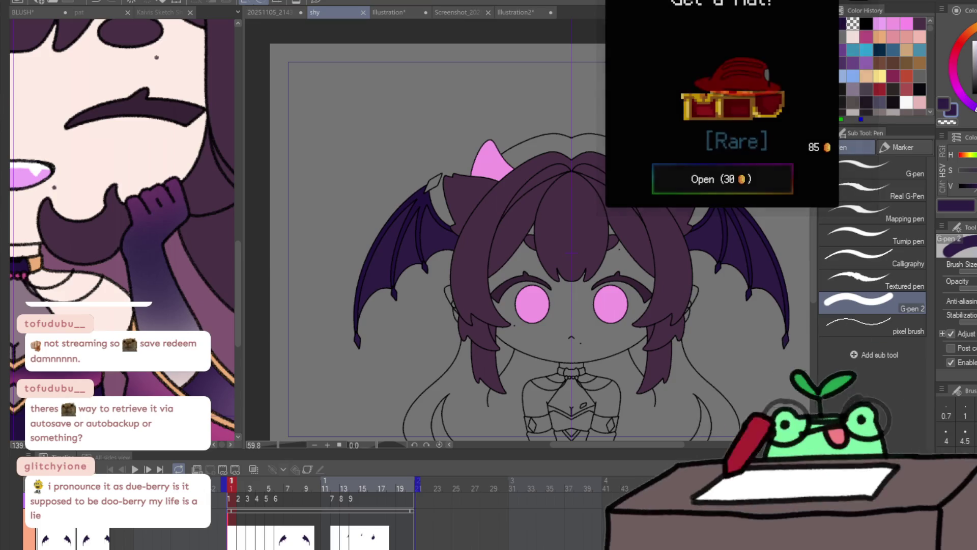
click(723, 179)
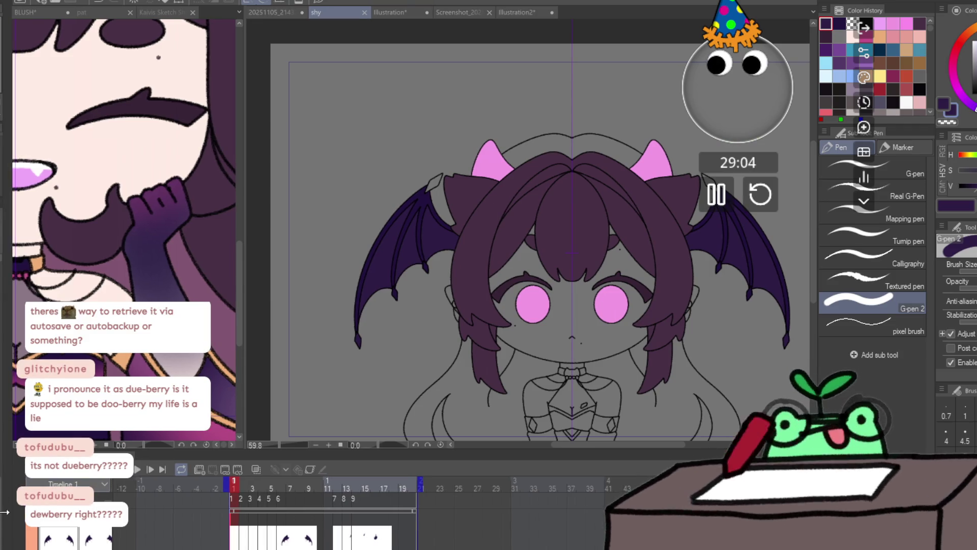
- Sample the peach claw colour from the BLUSH canvas and return to the shy animation
click(157, 288)
mouse_move(152, 237)
mouse_down()
mouse_move(193, 325)
mouse_move(123, 219)
mouse_up()
alt+click(120, 216)
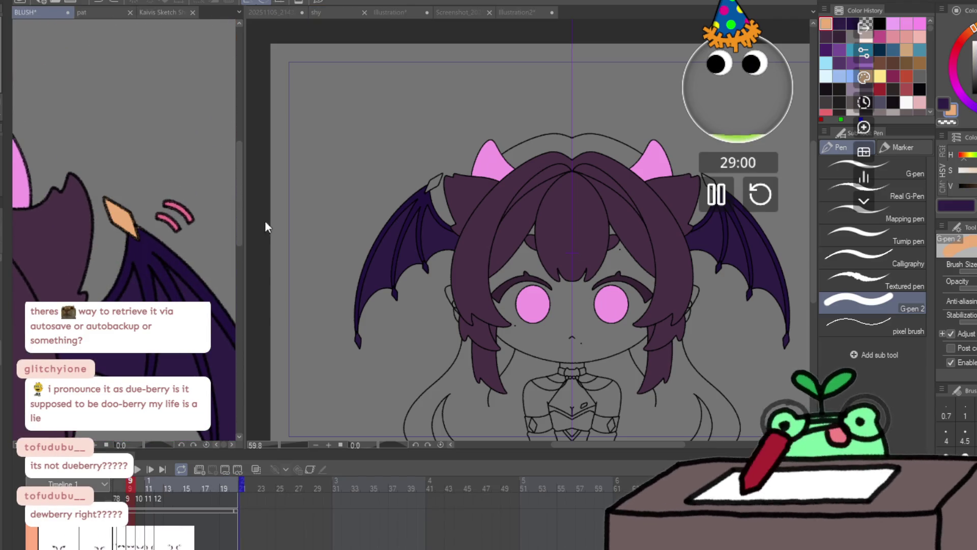
click(250, 229)
key(g)
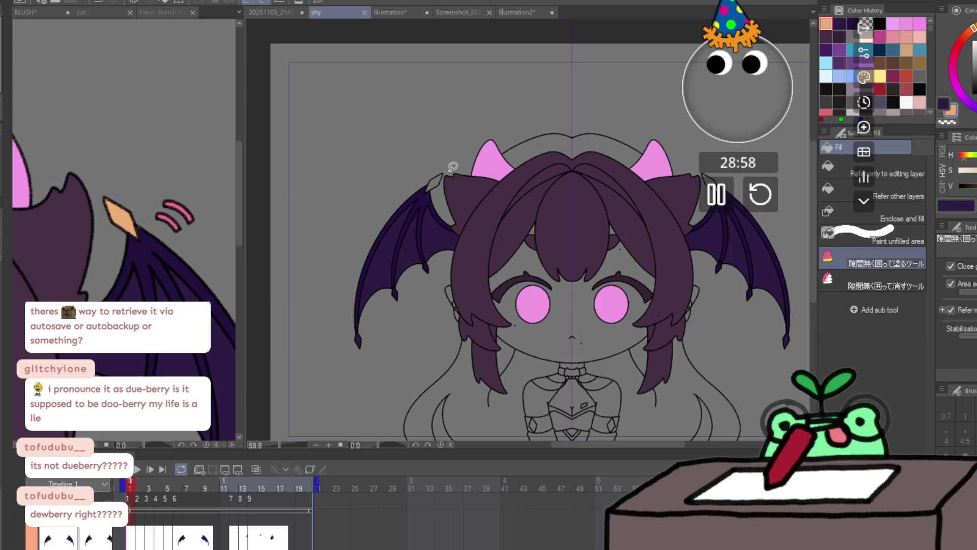
scroll(449, 166, up, 4)
- Fill the wing claw tips peach on frame 1, redoing the uneven top tip
click(413, 195)
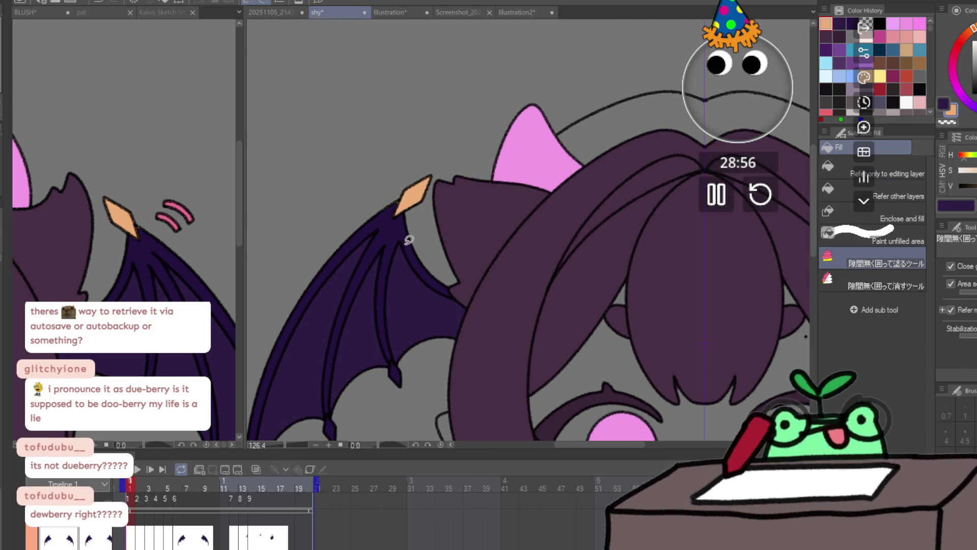
key(ctrl+z)
mouse_move(395, 200)
mouse_down()
mouse_move(437, 171)
mouse_move(428, 216)
mouse_up()
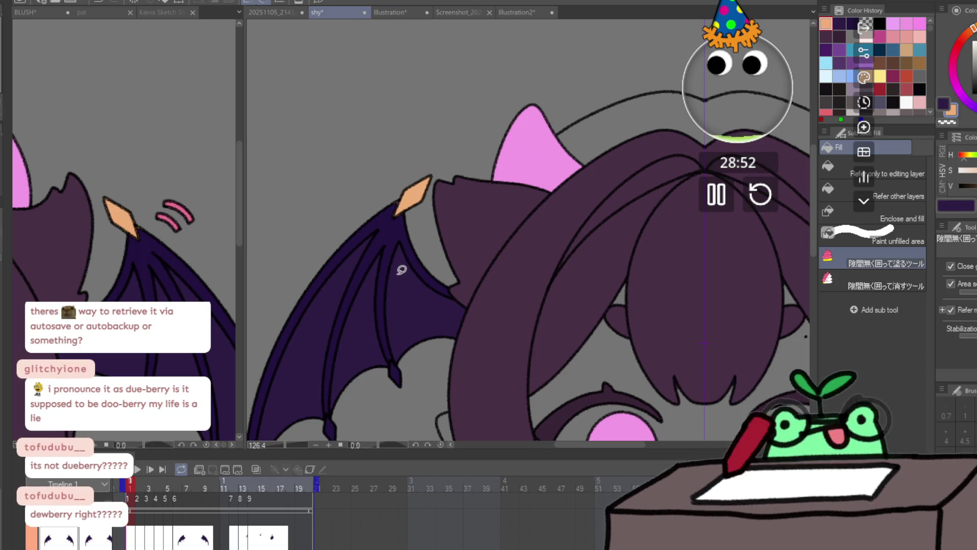
drag(402, 268, 468, 142)
mouse_move(345, 351)
mouse_down()
mouse_move(342, 397)
mouse_move(336, 356)
mouse_up()
drag(423, 258, 466, 255)
drag(489, 201, 488, 200)
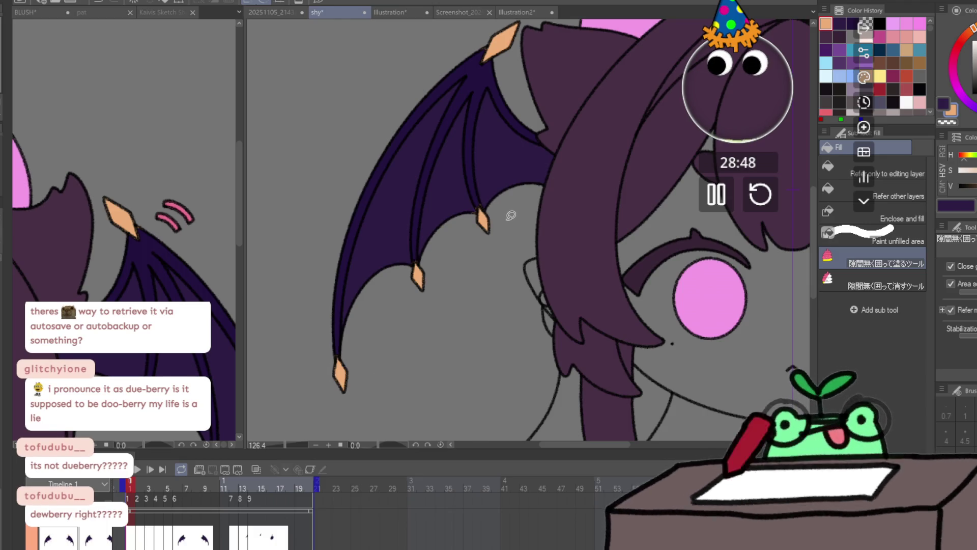
- Fill the three wing claw tips peach on frame 2
key(ctrl+Right)
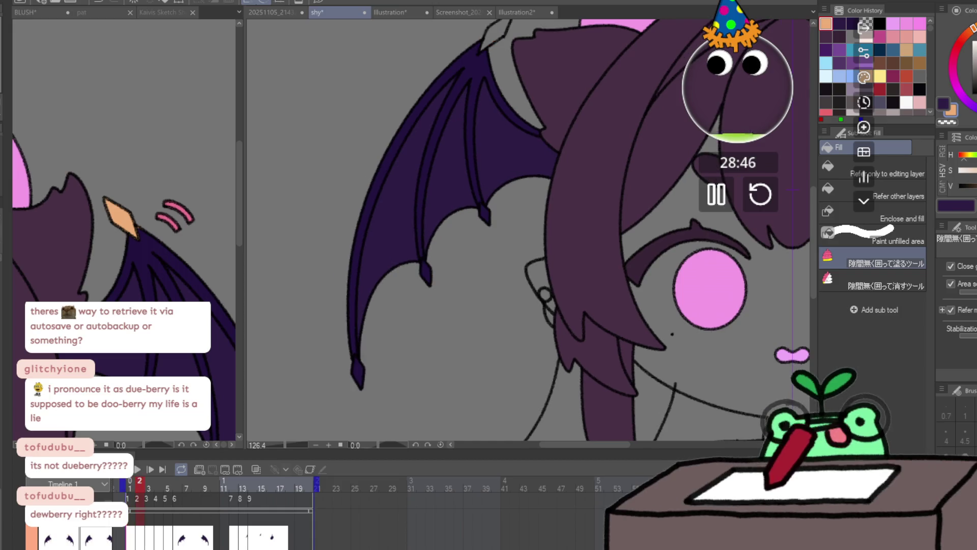
mouse_move(363, 335)
mouse_down()
mouse_move(363, 356)
mouse_move(364, 340)
mouse_up()
mouse_move(432, 252)
mouse_down()
mouse_move(417, 264)
mouse_move(430, 254)
mouse_up()
mouse_move(491, 197)
mouse_down()
mouse_move(504, 244)
mouse_move(511, 201)
mouse_up()
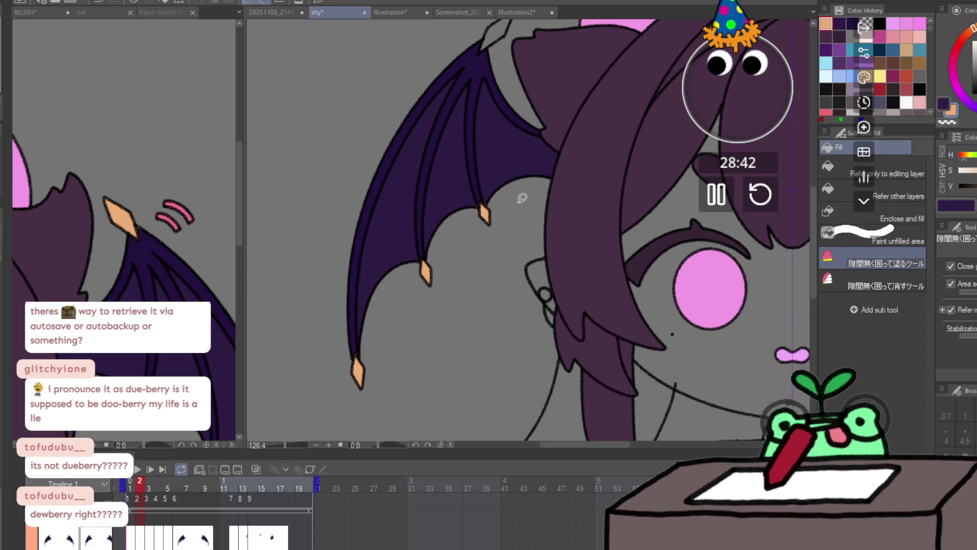
mouse_move(486, 61)
mouse_down()
mouse_move(459, 192)
mouse_move(501, 175)
mouse_move(458, 155)
mouse_up()
scroll(497, 203, down, 3)
- Fill the claw tips peach on frame 3, retrying the upper claw
key(Right)
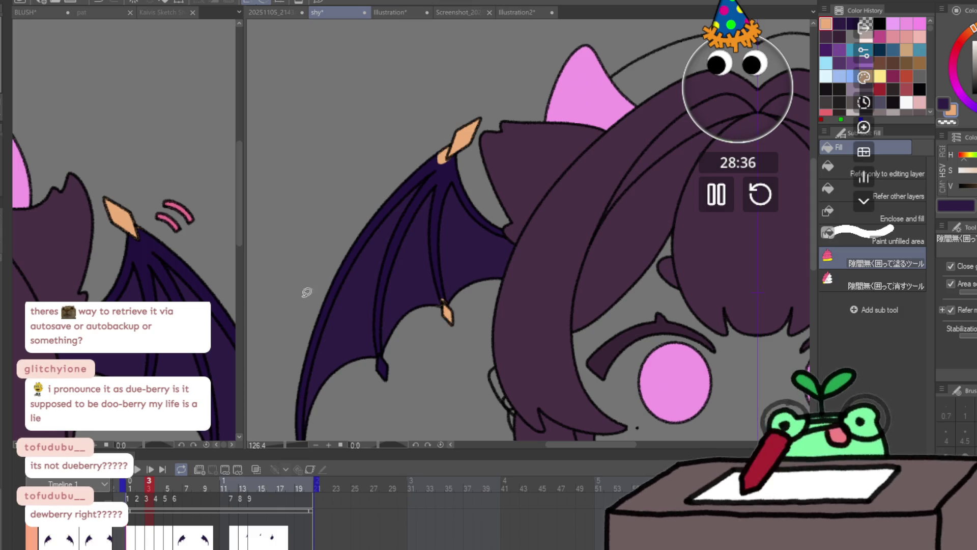
key(ctrl+z)
mouse_move(471, 140)
mouse_down()
mouse_move(453, 155)
mouse_move(481, 109)
mouse_move(487, 167)
mouse_up()
key(ctrl+z)
mouse_move(447, 294)
mouse_down()
mouse_move(443, 307)
mouse_move(465, 309)
mouse_up()
mouse_move(388, 352)
mouse_down()
mouse_move(397, 367)
mouse_move(382, 356)
mouse_up()
scroll(372, 356, down, 3)
- Finish frame 3's last claw, then fill the four claw tips peach on frame 4
drag(335, 377, 369, 376)
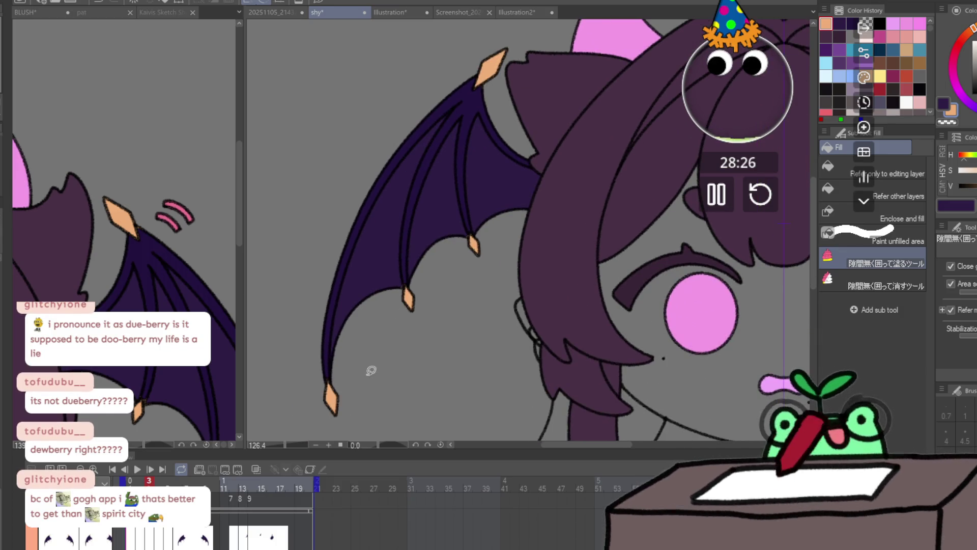
scroll(368, 375, up, 2)
key(ctrl+Right)
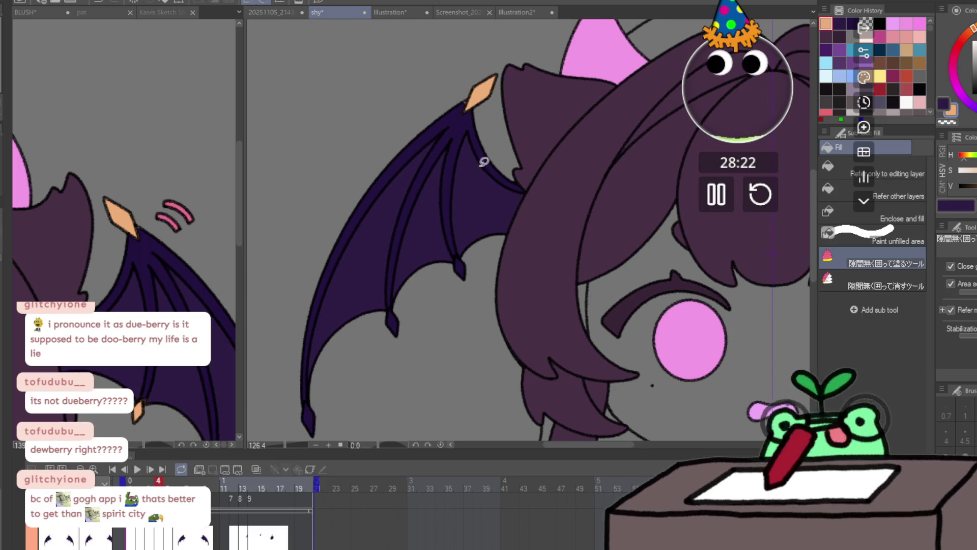
mouse_move(471, 92)
mouse_down()
mouse_move(495, 76)
mouse_move(466, 110)
mouse_up()
drag(463, 252, 460, 284)
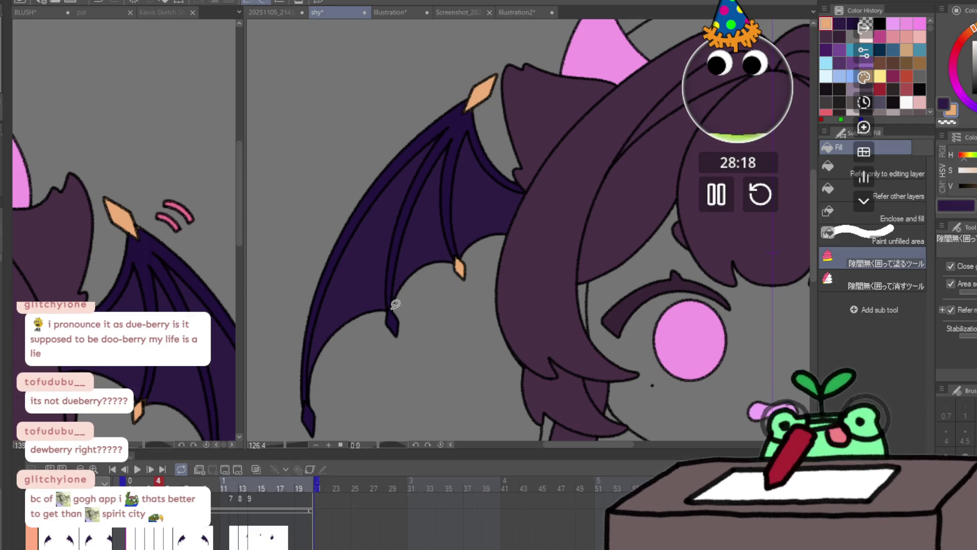
drag(392, 304, 415, 308)
drag(304, 400, 310, 399)
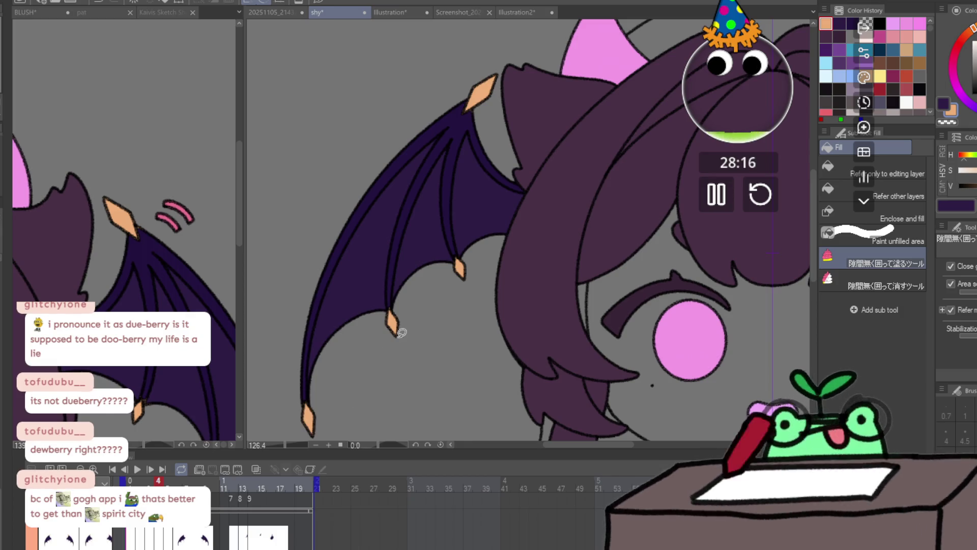
- Fill the wing claw tips peach on frames 5 and 6
key(ctrl+Right)
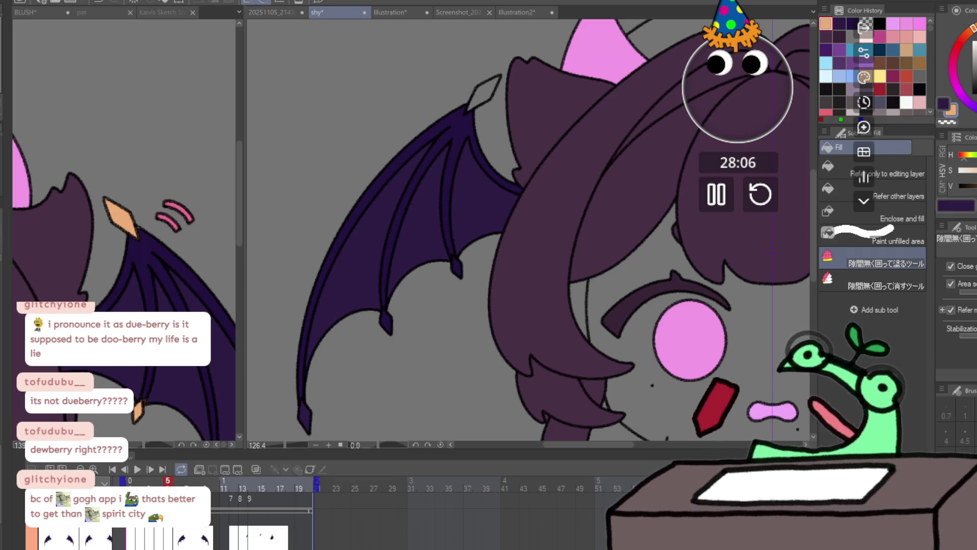
click(473, 93)
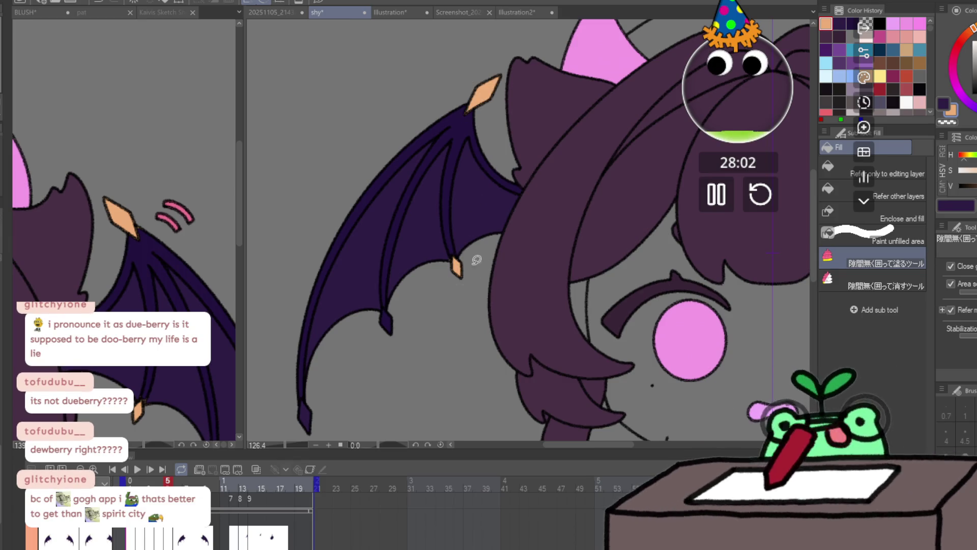
click(304, 414)
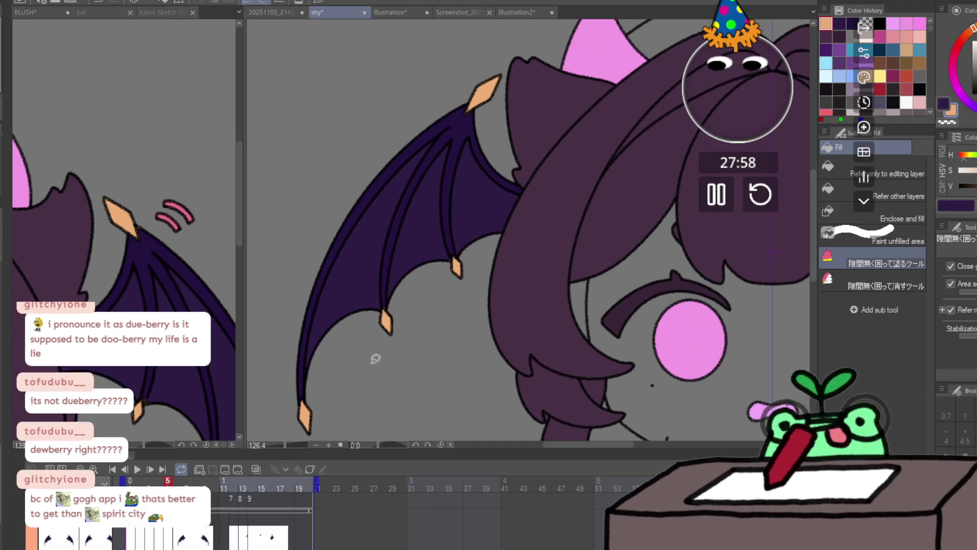
key(Right)
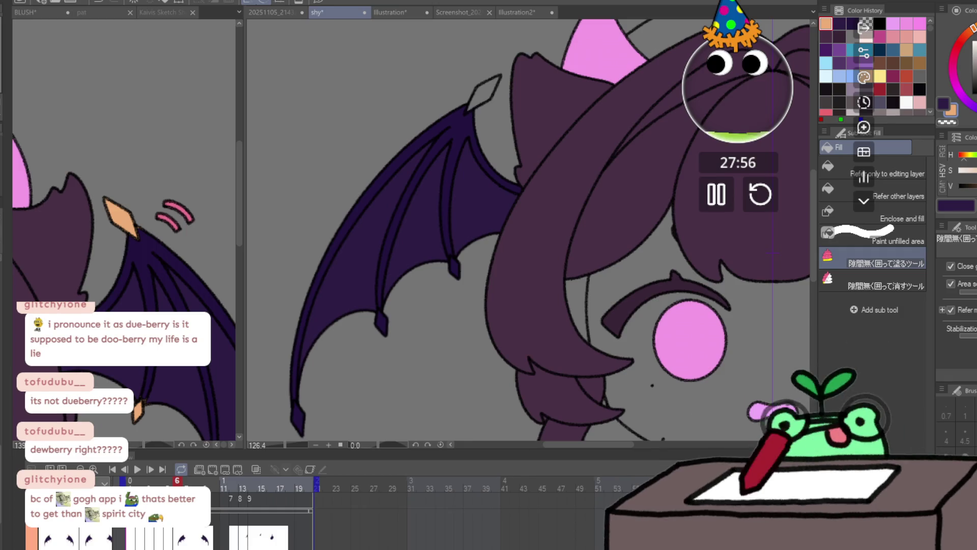
drag(293, 405, 304, 407)
drag(382, 294, 400, 319)
drag(458, 236, 459, 238)
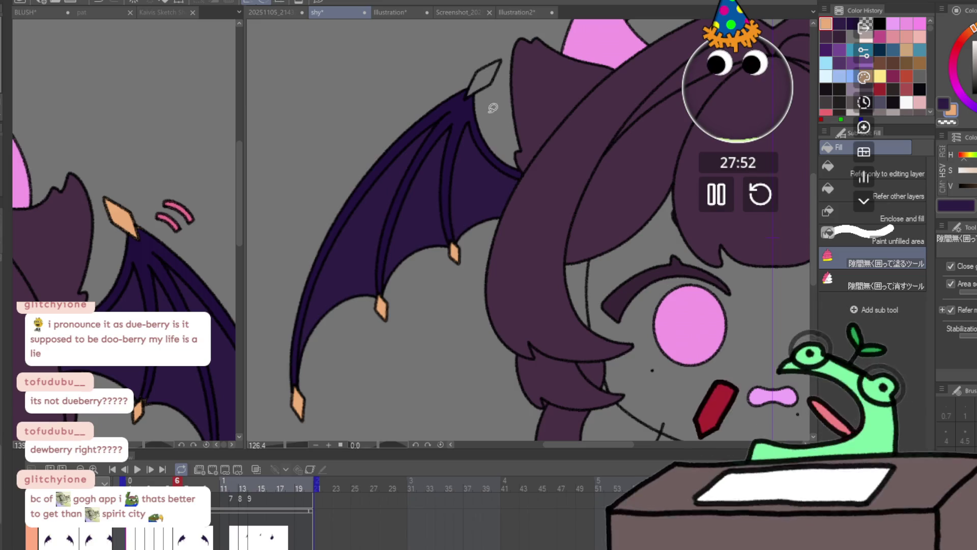
mouse_move(464, 101)
mouse_down()
mouse_move(496, 58)
mouse_move(509, 73)
mouse_up()
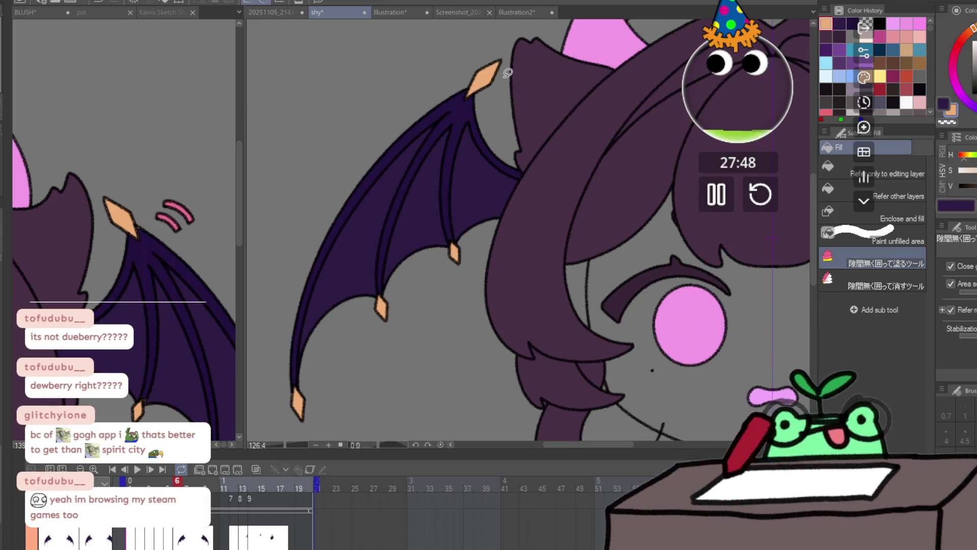
- Check frame 12 against its neighbour and scrub through the animation to preview
key(Right)
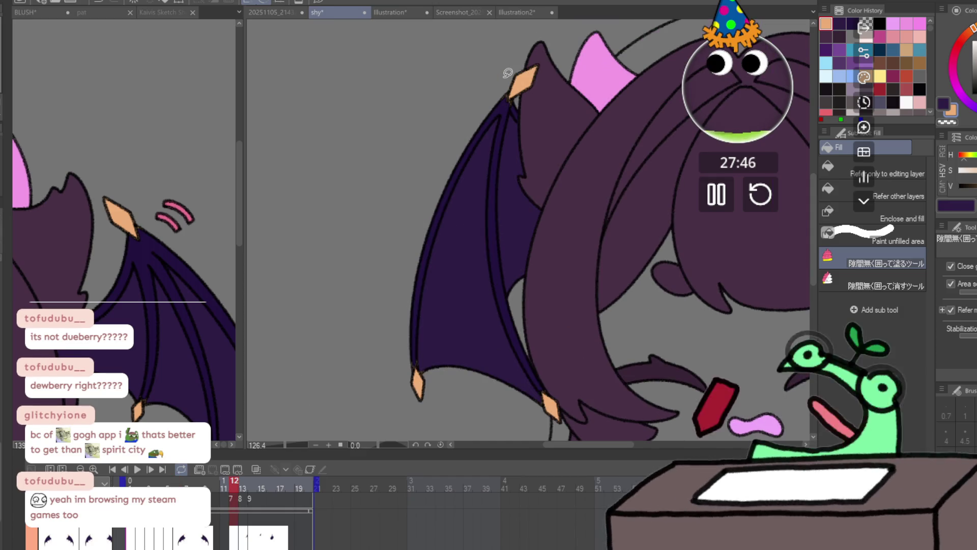
key(Left)
key(Right)
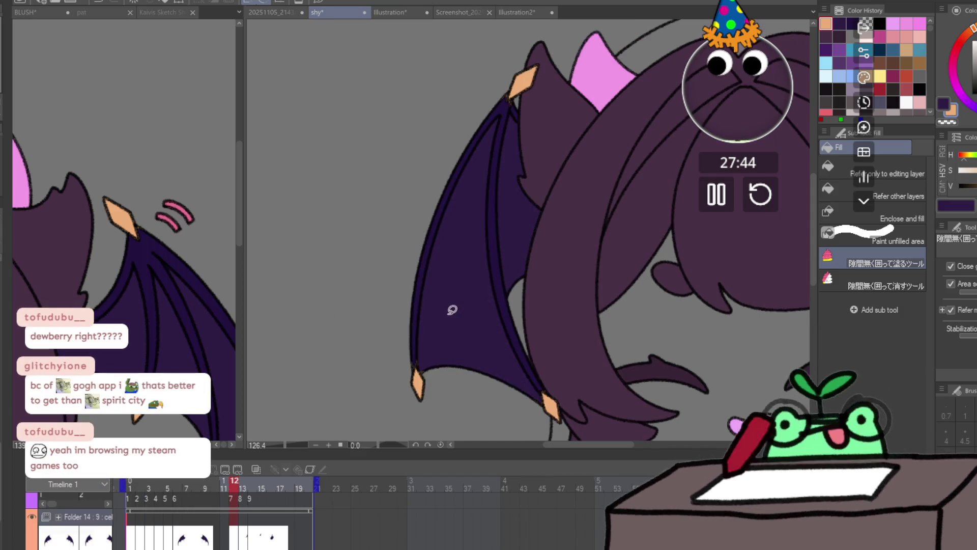
scroll(460, 315, down, 4)
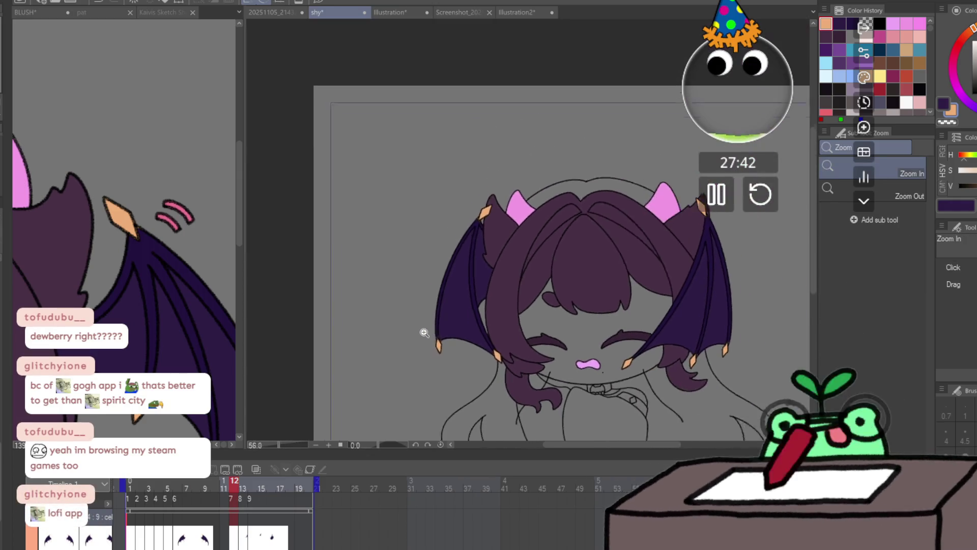
mouse_move(237, 486)
mouse_down()
mouse_move(298, 485)
mouse_move(130, 480)
mouse_up()
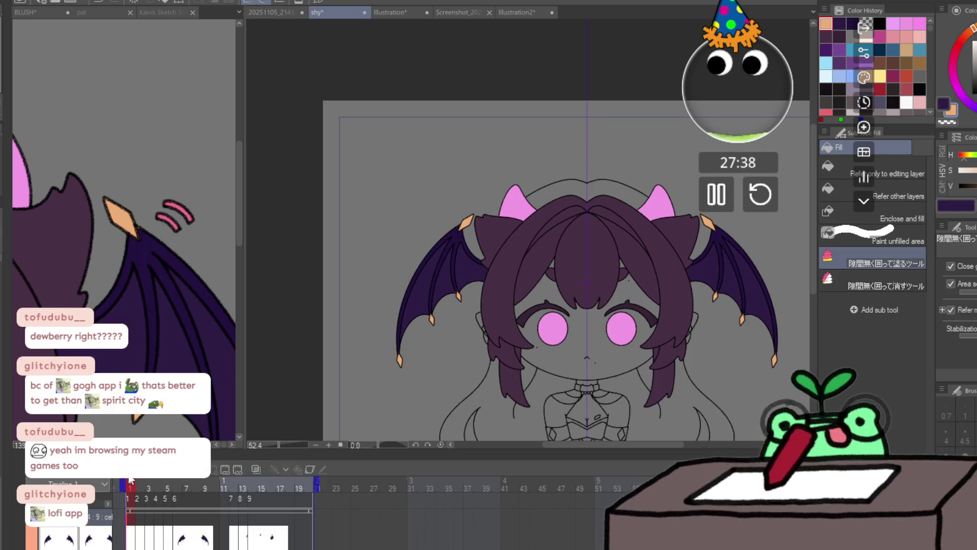
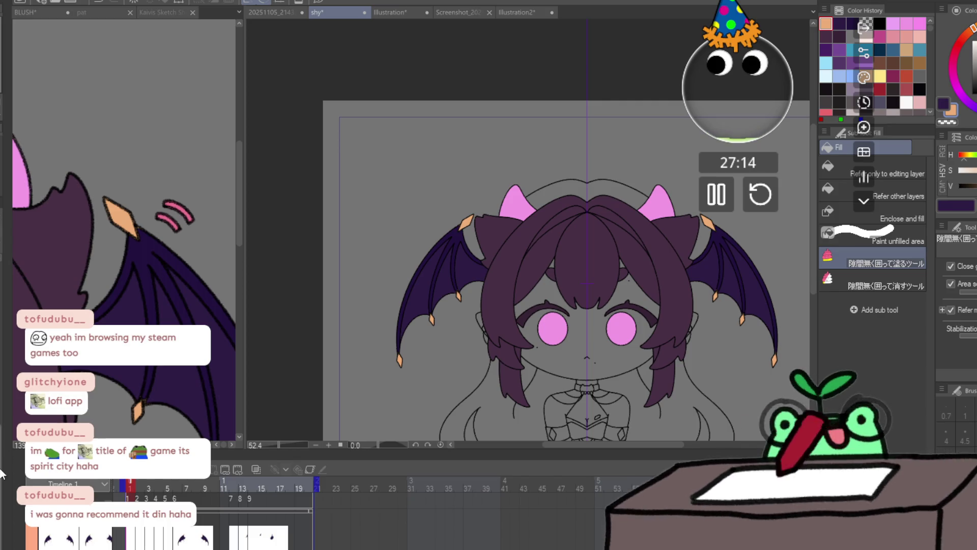
- Check the closed-eyes frame 12, then return to frame 1 of the shy document
key(Right)
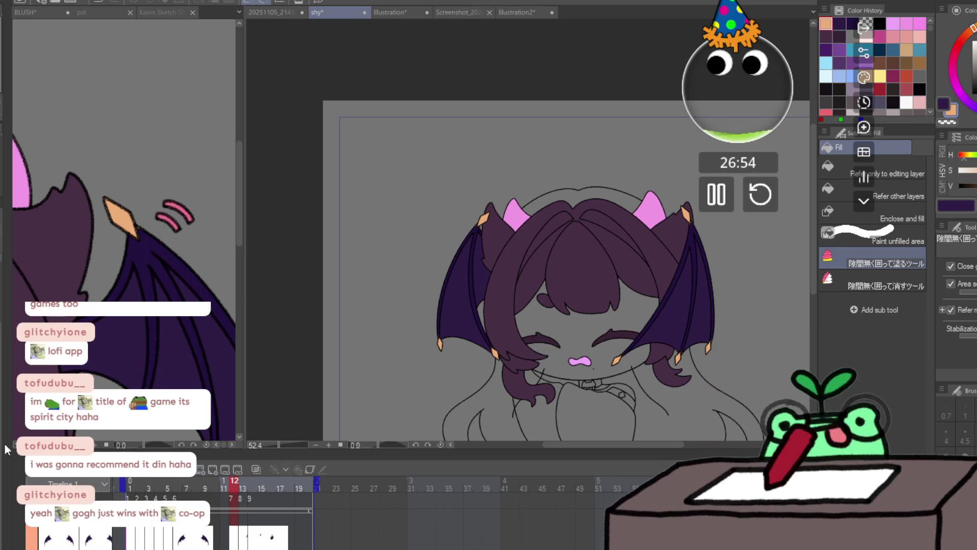
click(129, 487)
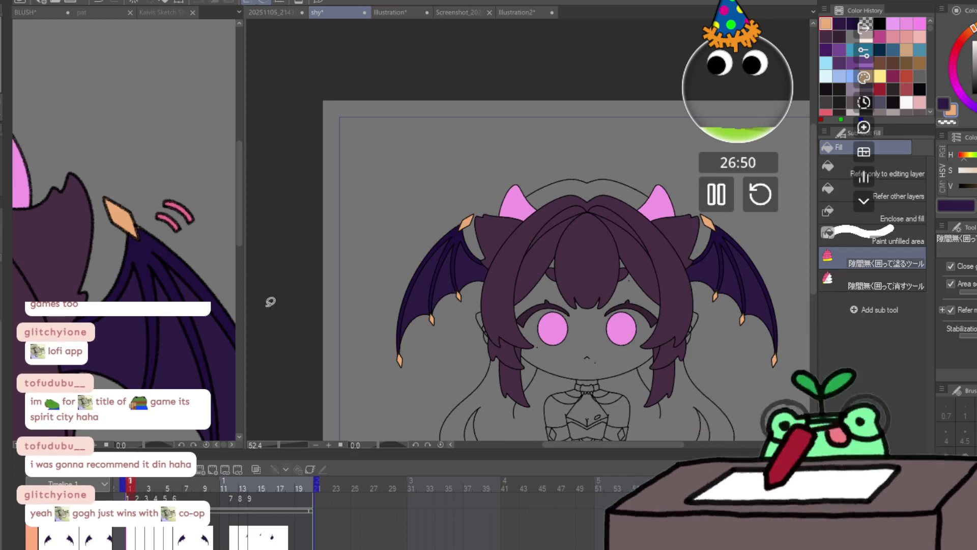
click(96, 226)
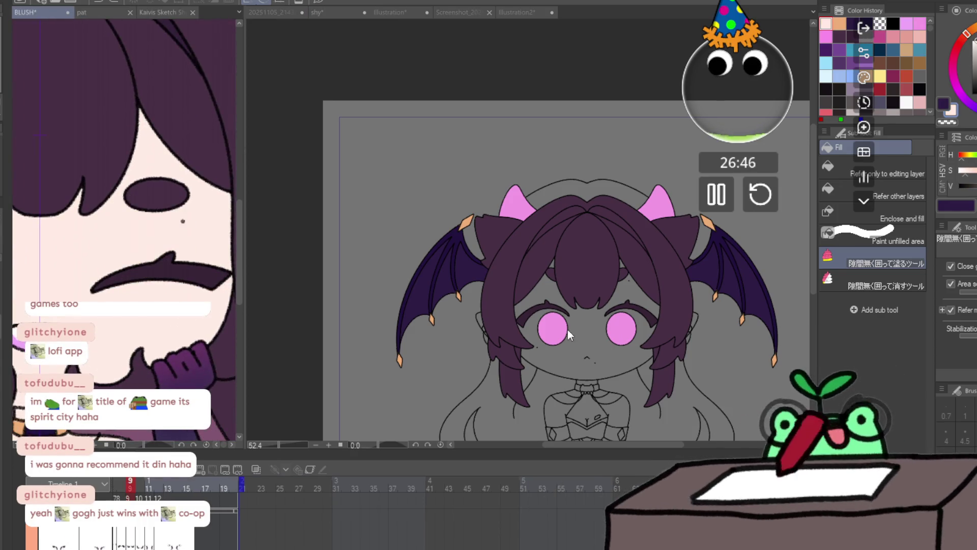
click(509, 299)
- Fill the inner left ear, the gap beside the hair and the face with light skin colour
drag(482, 330, 481, 328)
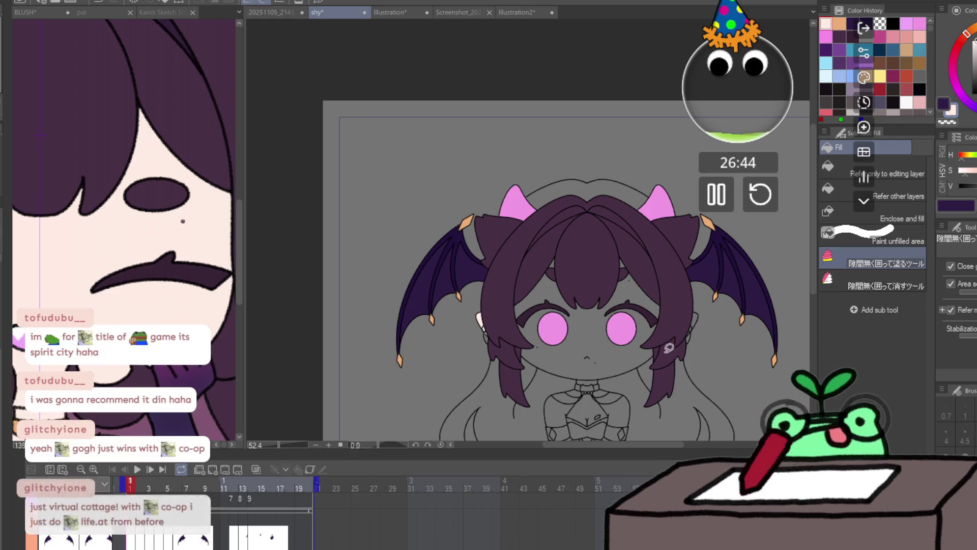
scroll(628, 356, up, 3)
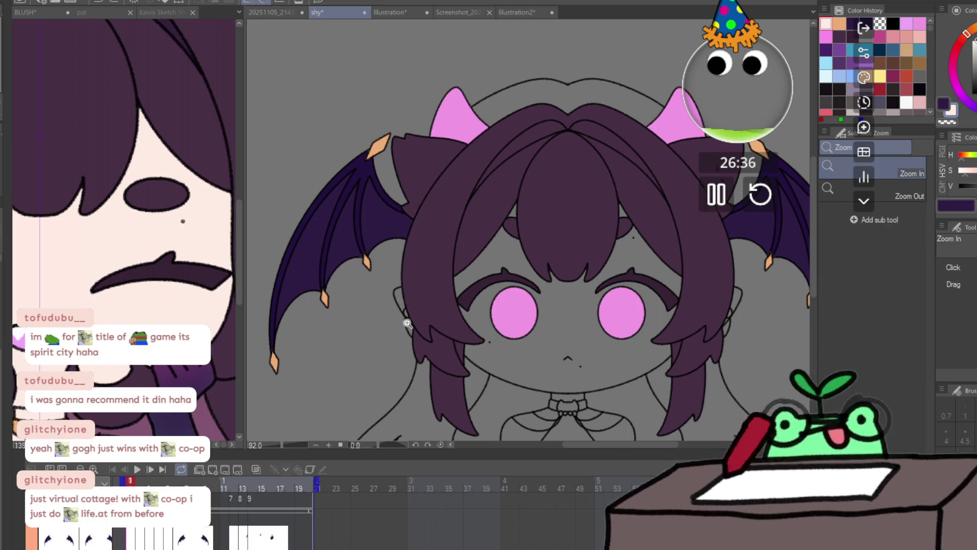
scroll(402, 320, up, 5)
mouse_move(439, 327)
mouse_down()
mouse_move(419, 178)
mouse_move(492, 306)
mouse_up()
scroll(496, 290, down, 5)
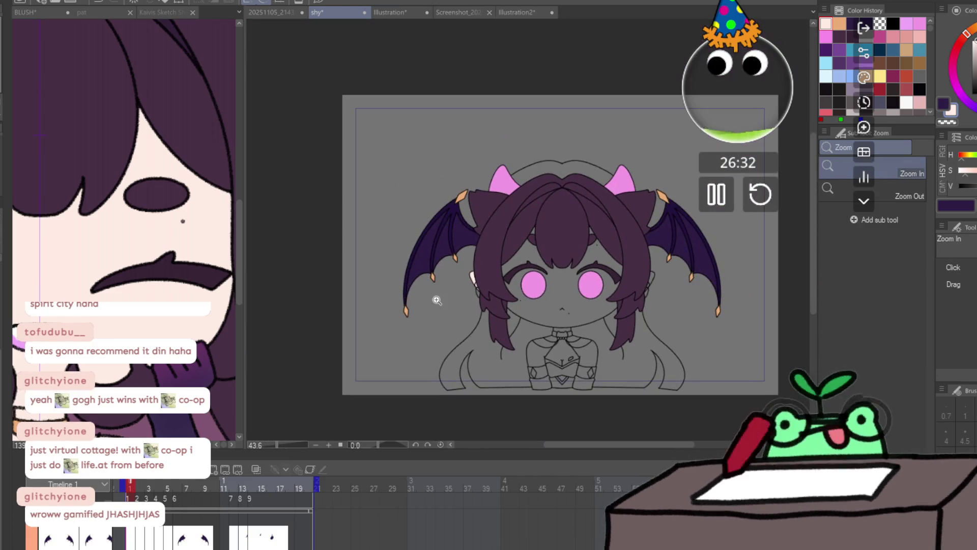
scroll(438, 295, up, 3)
mouse_move(574, 319)
mouse_down()
mouse_move(592, 145)
mouse_move(400, 232)
mouse_up()
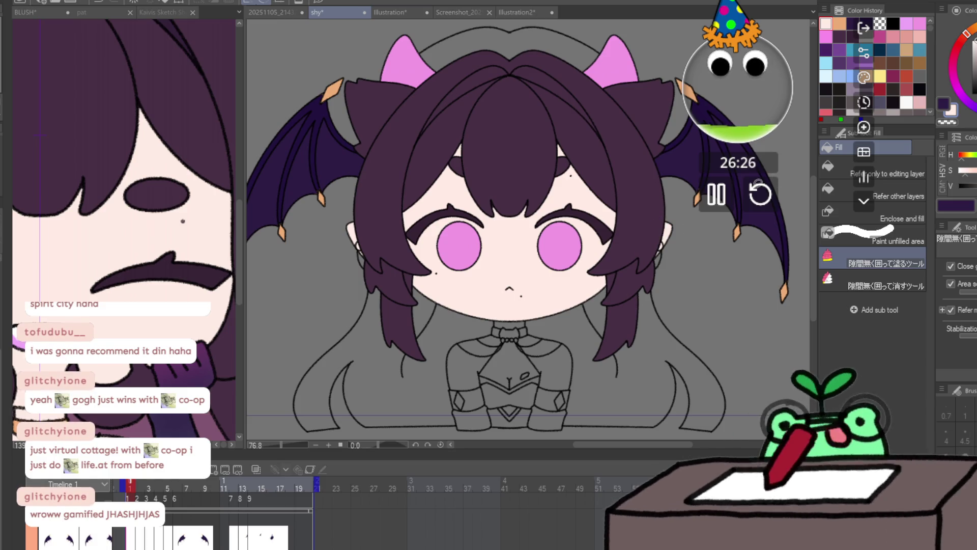
- On frame 2, fill the left ear and face with skin colour, then advance to frame 3
key(ctrl+Right)
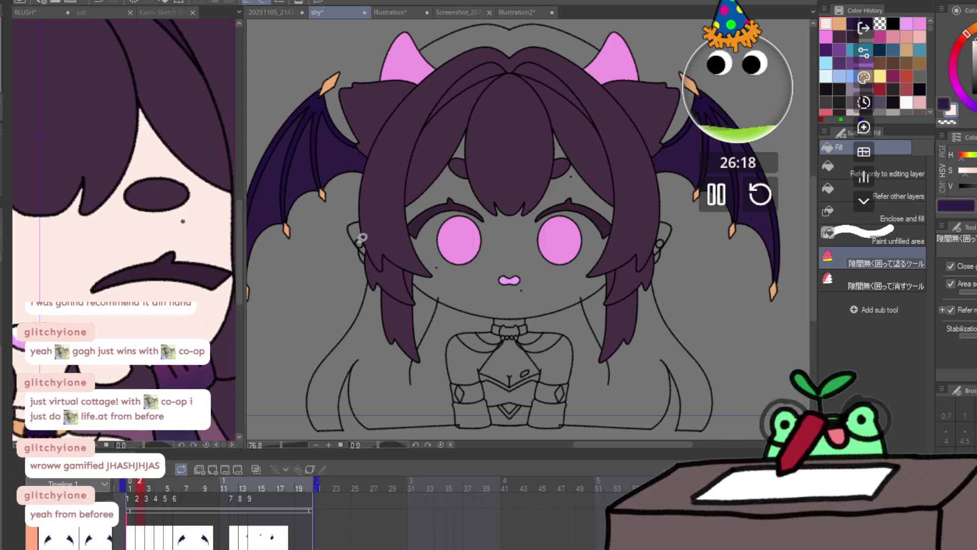
drag(366, 247, 363, 245)
drag(400, 281, 411, 290)
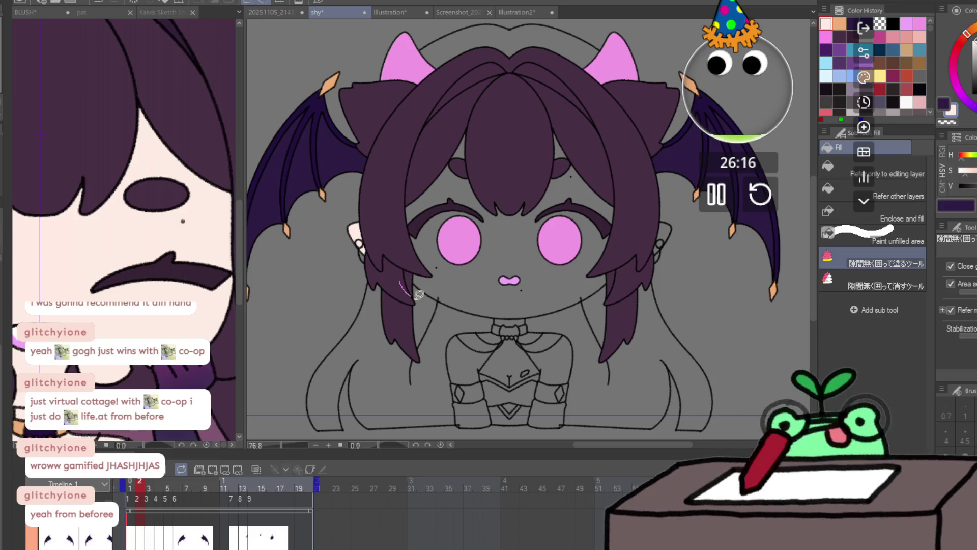
mouse_move(598, 305)
mouse_down()
mouse_move(379, 181)
mouse_move(402, 283)
mouse_up()
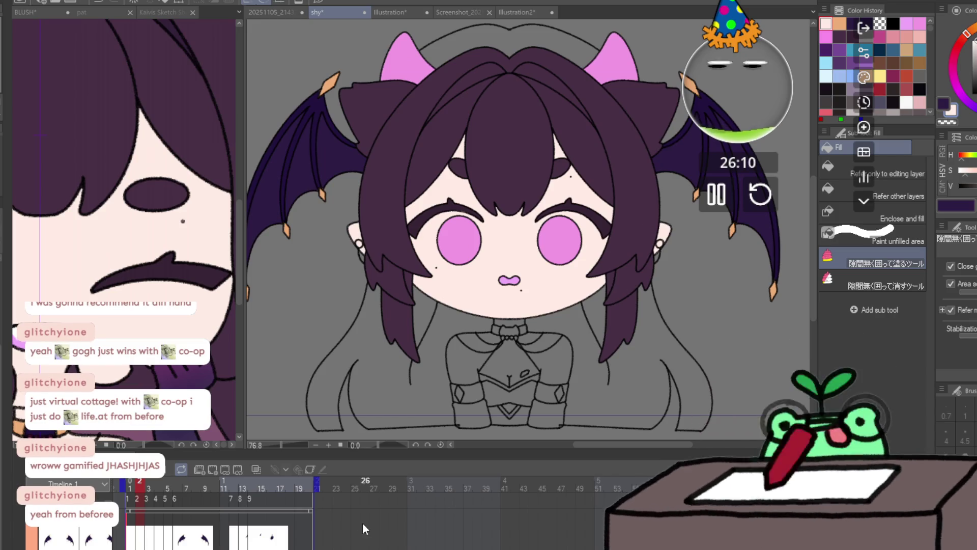
drag(354, 546, 449, 530)
key(Right)
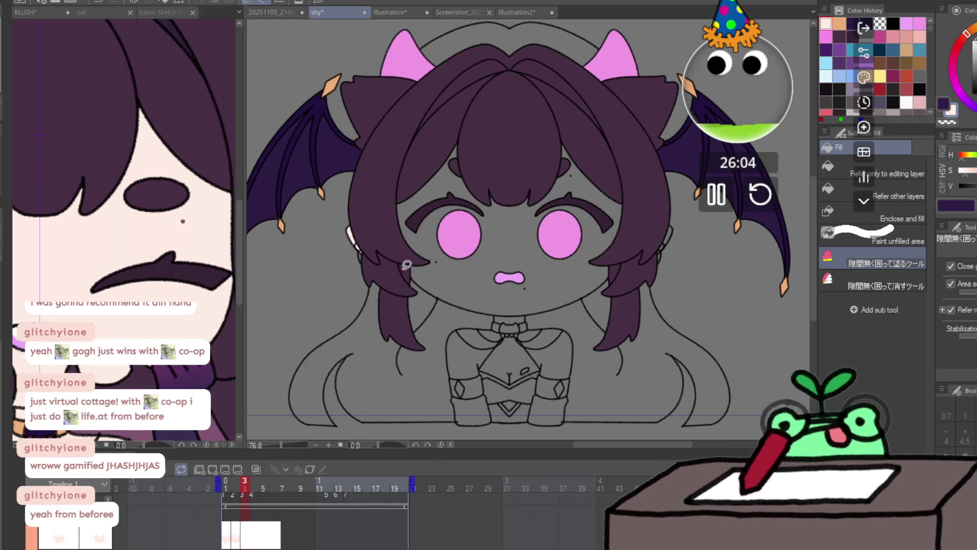
- Enclose-and-fill the faces on frames 3 and 4 with skin colour, including mouth and chin
mouse_move(597, 304)
mouse_down()
mouse_move(580, 124)
mouse_move(382, 194)
mouse_up()
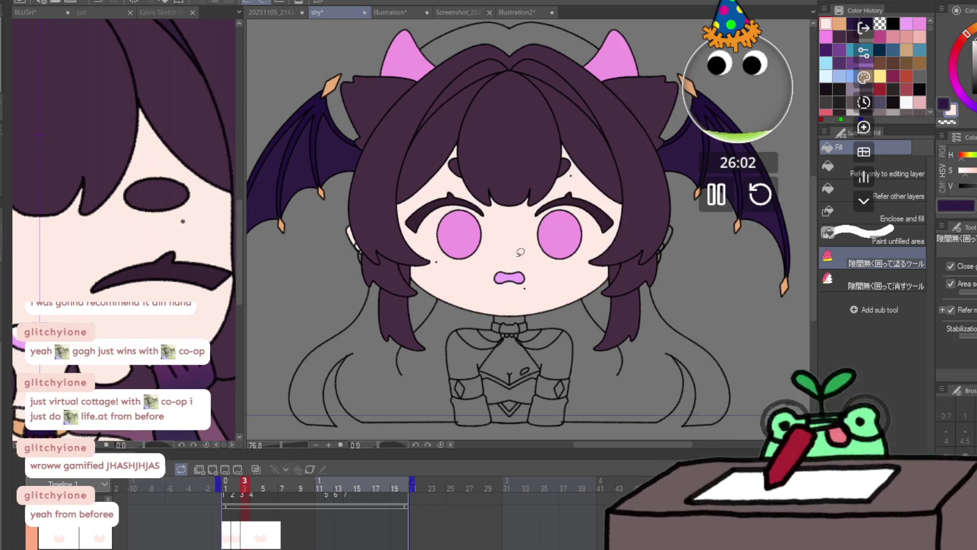
drag(541, 310, 539, 293)
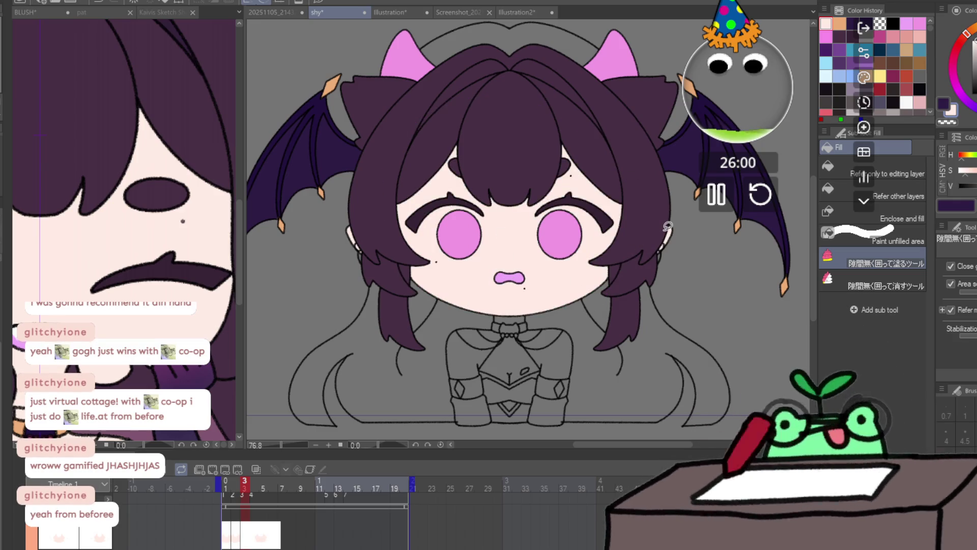
key(Right)
drag(356, 211, 343, 224)
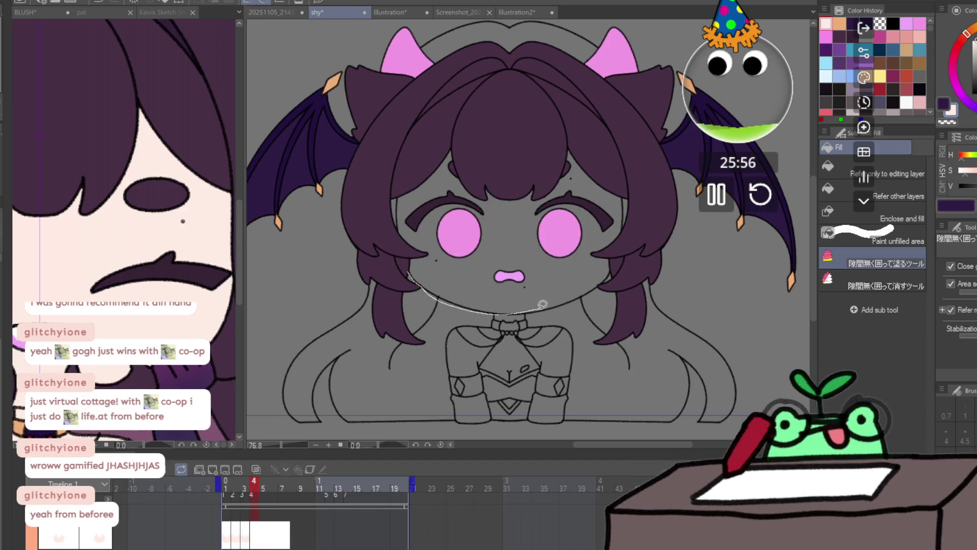
mouse_move(617, 259)
mouse_down()
mouse_move(501, 103)
mouse_move(420, 207)
mouse_up()
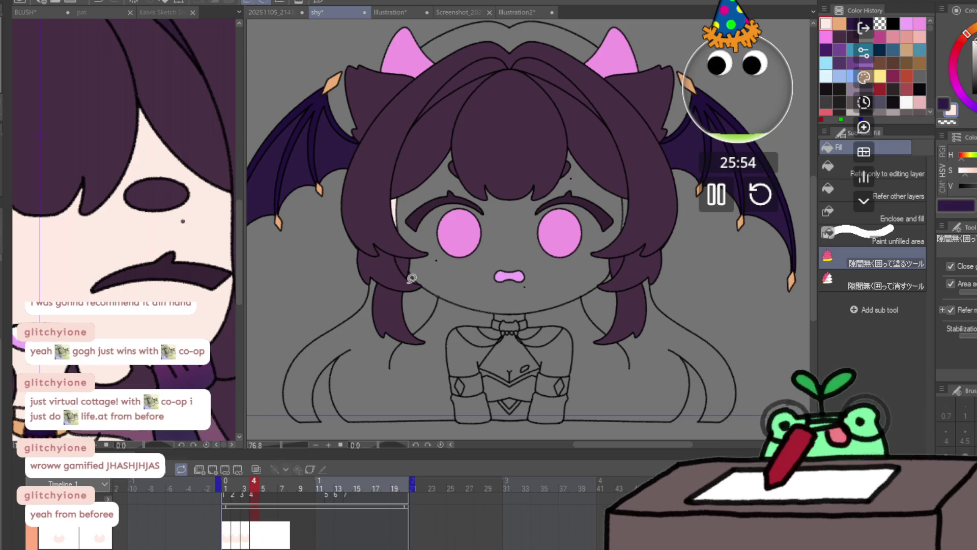
mouse_move(605, 280)
mouse_down()
mouse_move(466, 89)
mouse_move(383, 142)
mouse_up()
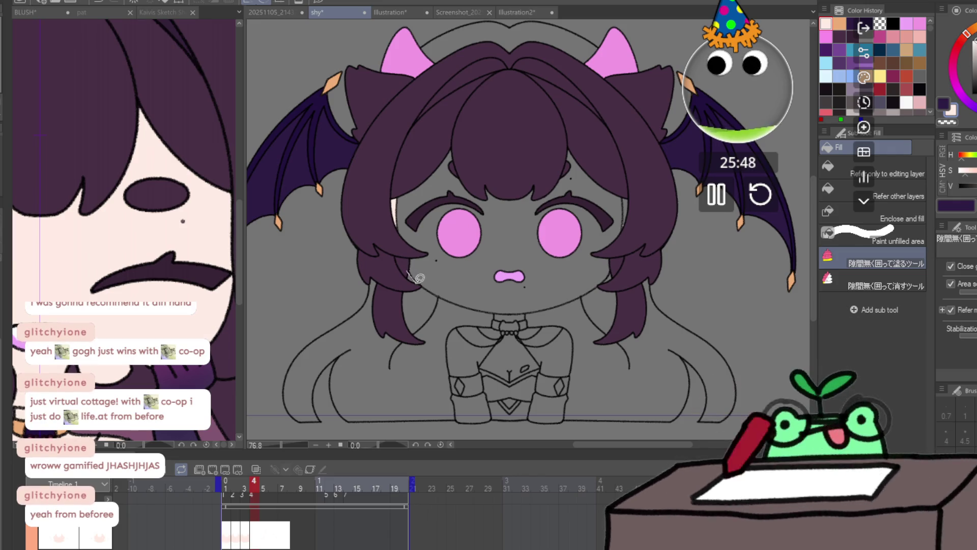
mouse_move(511, 322)
mouse_down()
mouse_move(590, 292)
mouse_move(625, 233)
mouse_move(554, 102)
mouse_move(409, 157)
mouse_move(398, 224)
mouse_move(407, 264)
mouse_up()
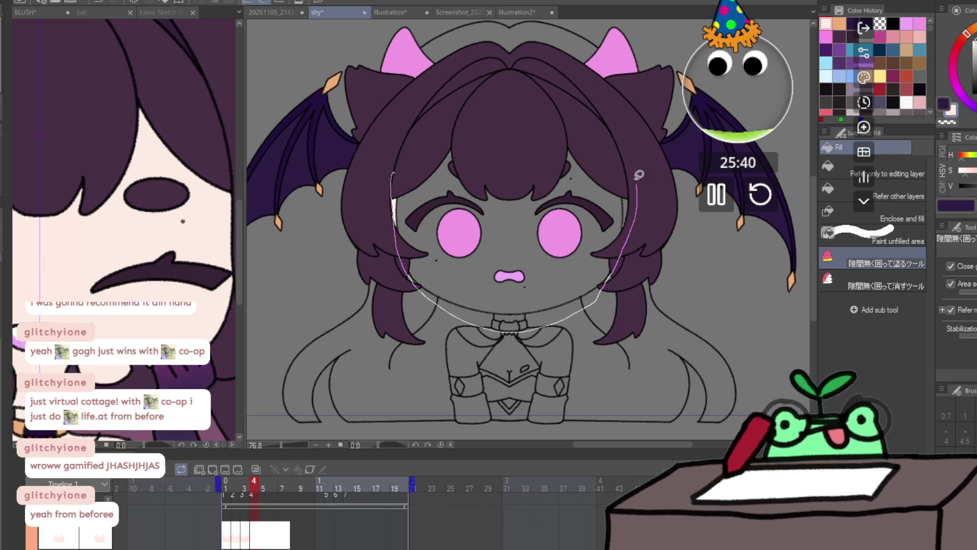
drag(640, 183, 642, 176)
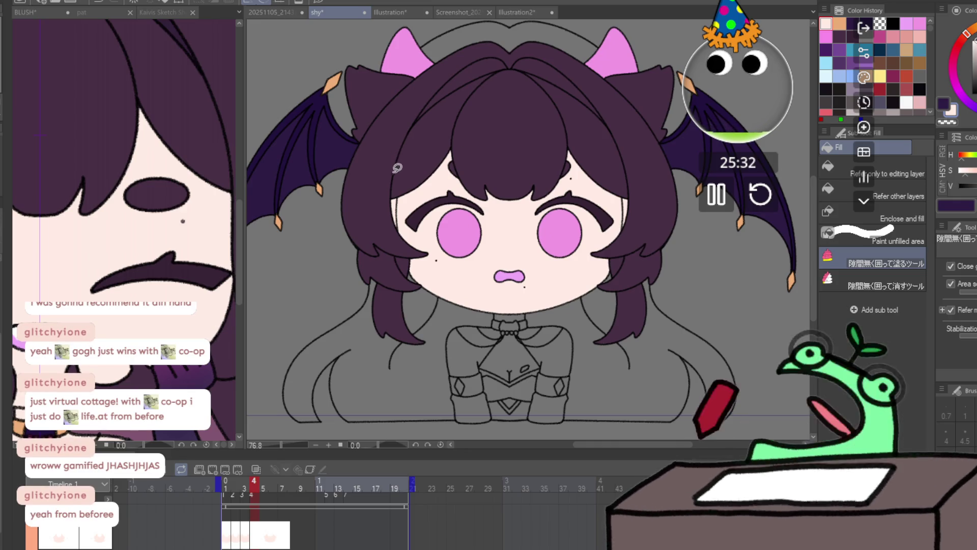
- Fill the thin gap along the hair edge with dark purple, then go to frame 8
alt+click(401, 153)
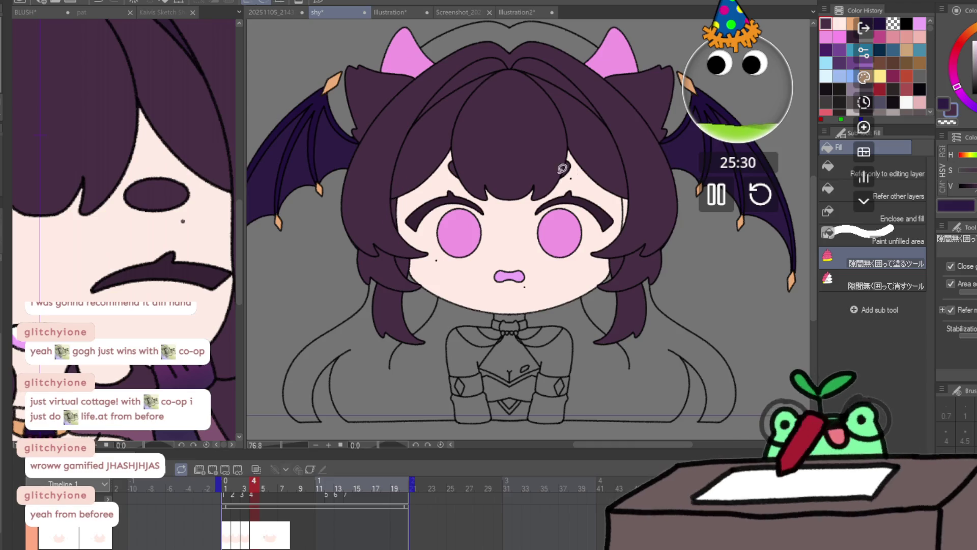
drag(630, 182, 631, 183)
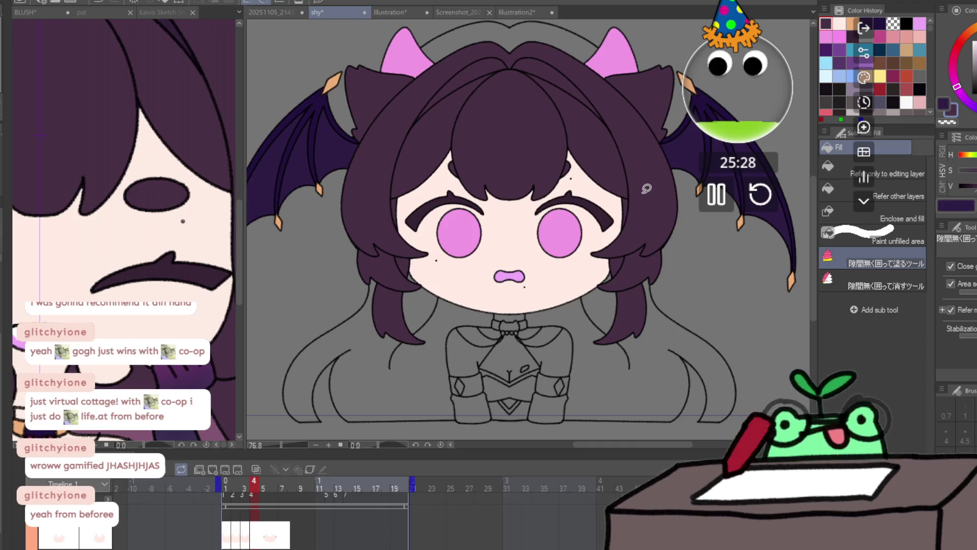
click(264, 483)
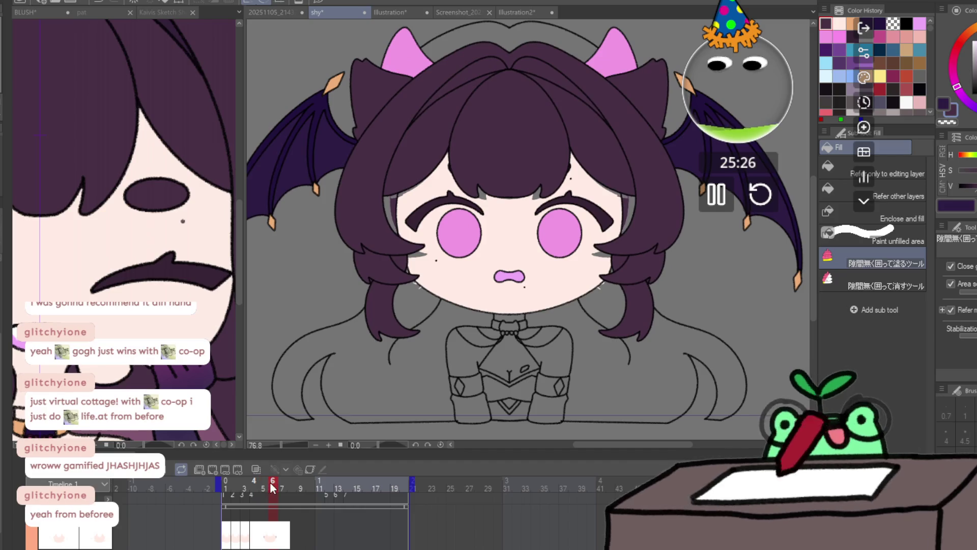
click(283, 484)
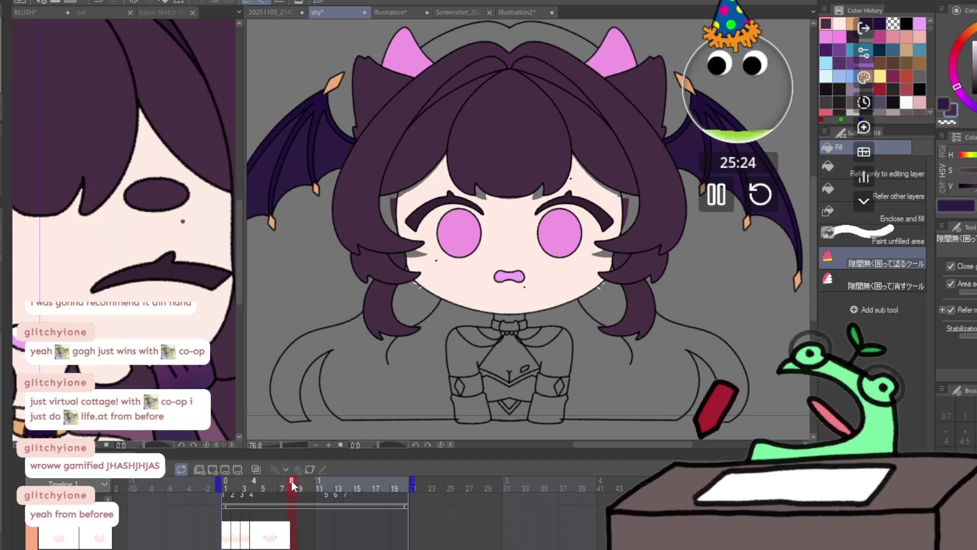
click(291, 484)
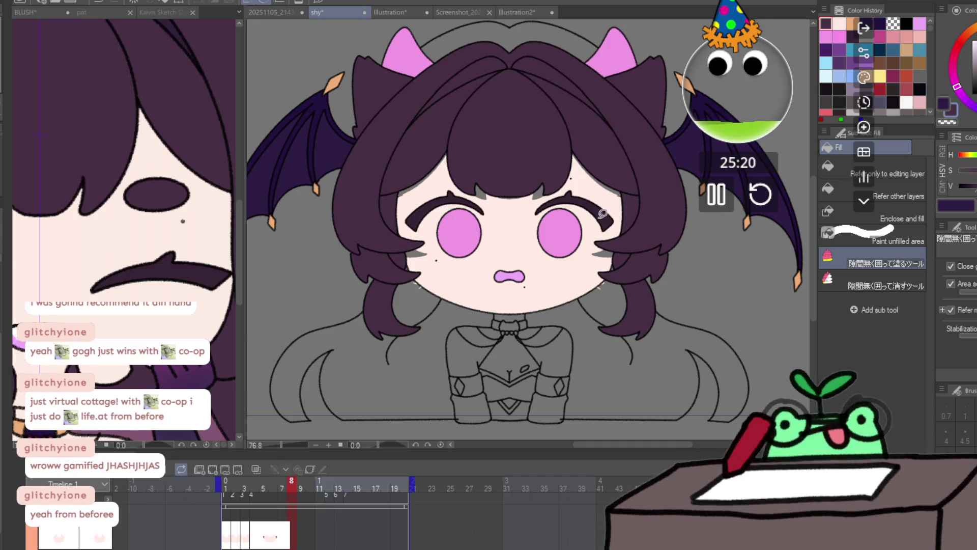
scroll(488, 257, up, 2)
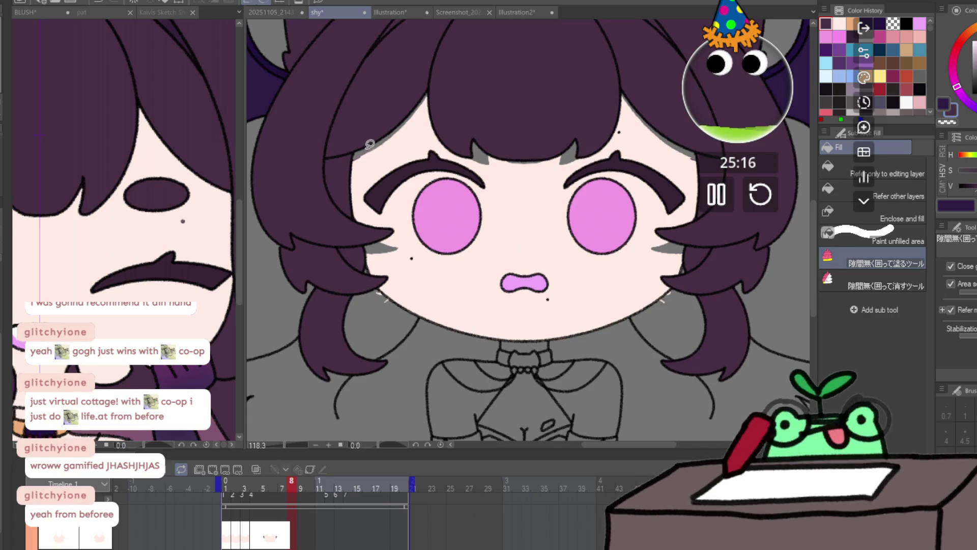
- With a larger pen in light skin colour, paint over the grey patch beside the left eye
key(e)
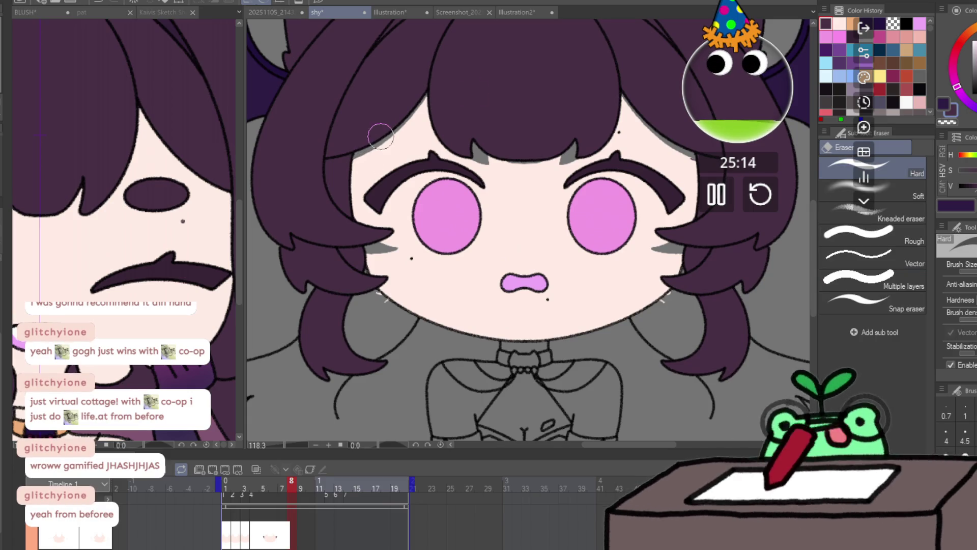
mouse_move(679, 130)
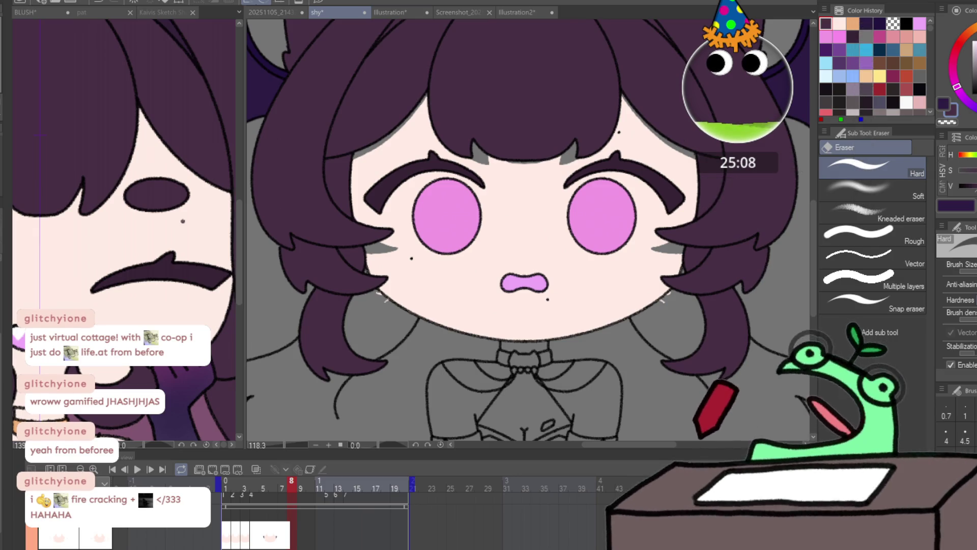
key(p)
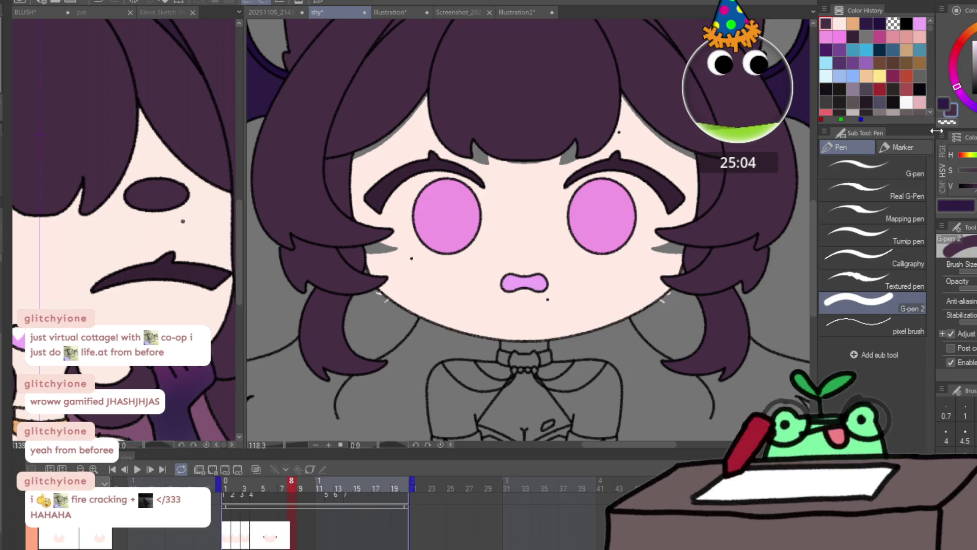
click(663, 306)
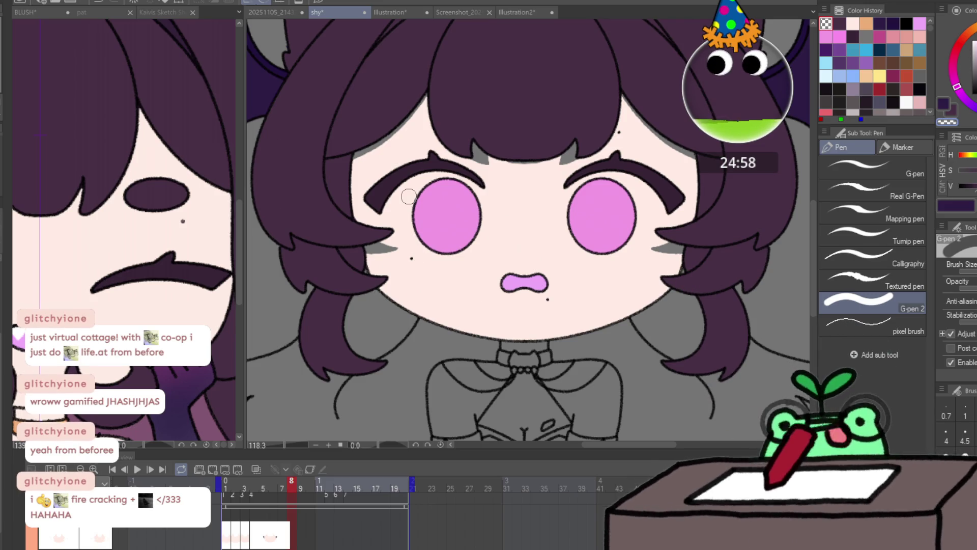
alt+click(508, 223)
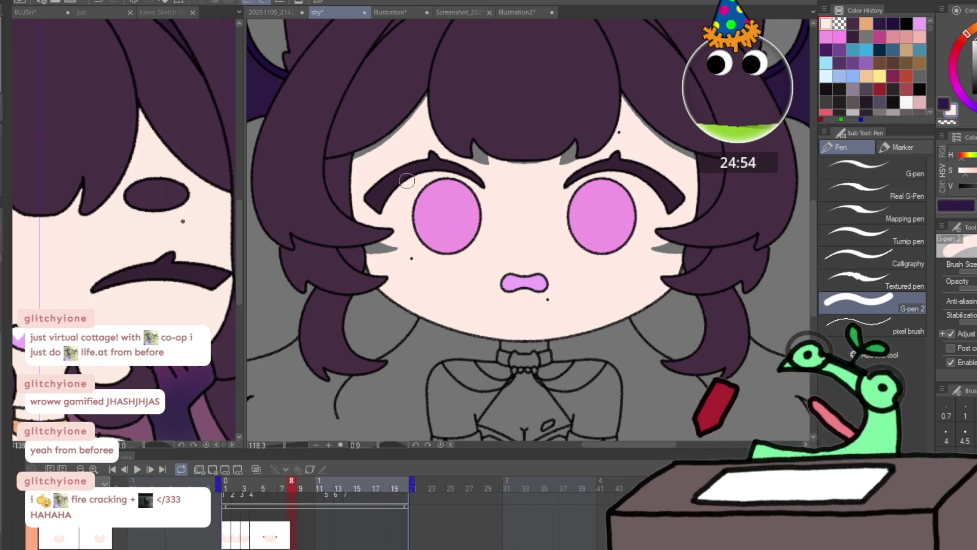
key(bracketright)
key(bracketright)
key(bracketright)
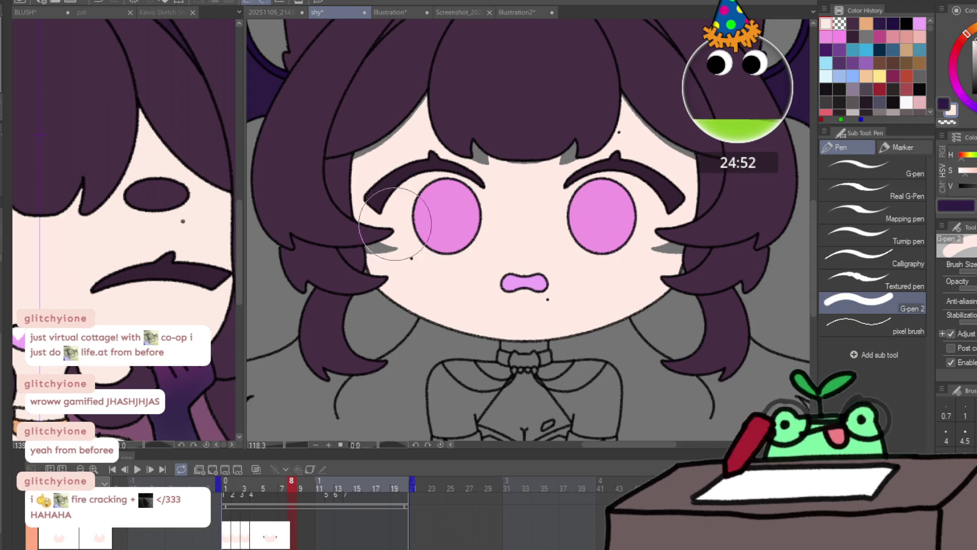
click(395, 223)
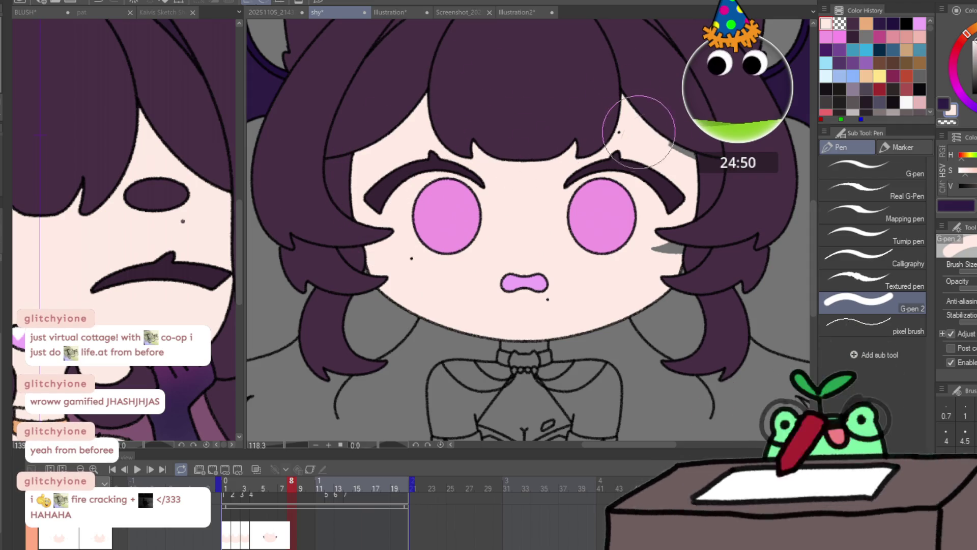
scroll(659, 190, down, 5)
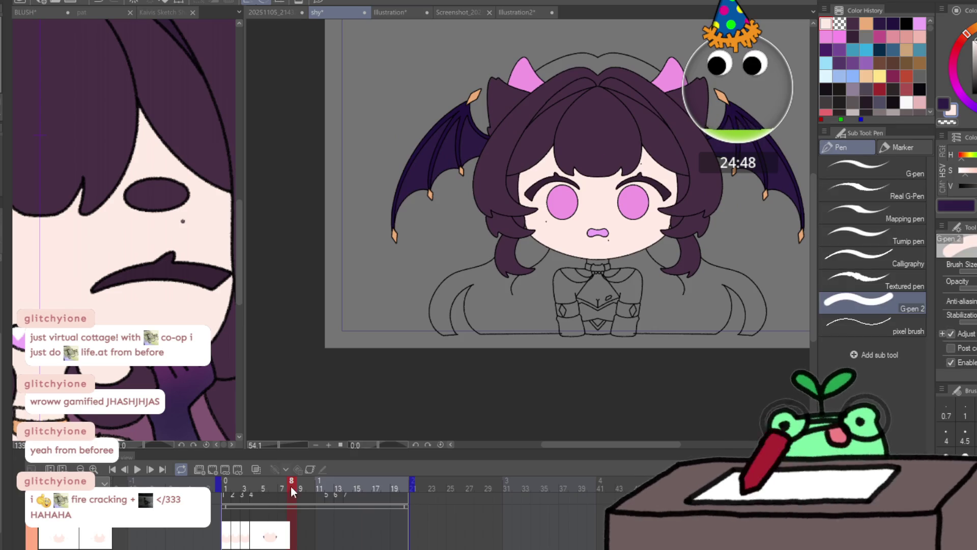
- Zoom in on the face and fill the remaining grey face area with skin colour
mouse_move(274, 487)
mouse_down()
mouse_move(246, 490)
mouse_move(330, 483)
mouse_up()
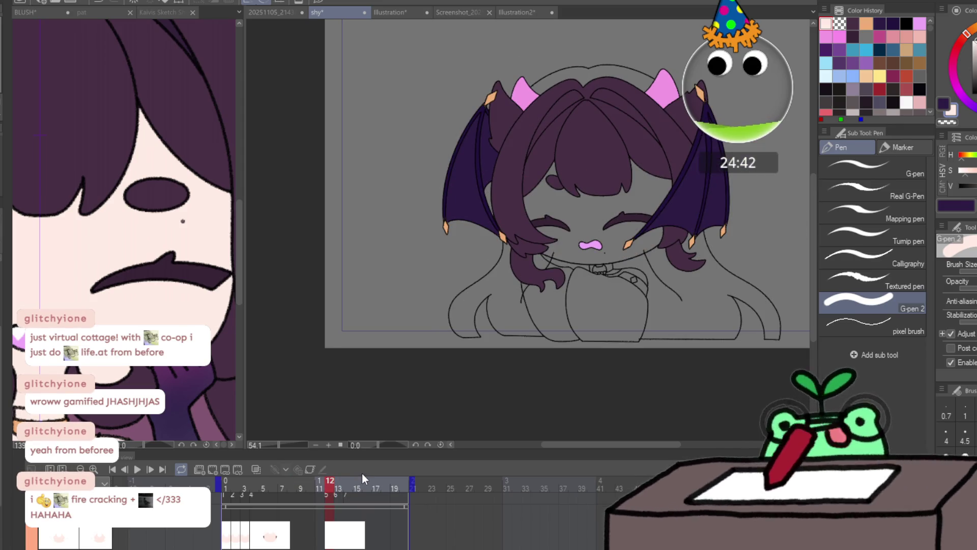
key(ctrl+space)
click(693, 218)
key(g)
mouse_move(634, 268)
mouse_down()
mouse_move(498, 308)
mouse_move(349, 244)
mouse_move(656, 82)
mouse_move(636, 254)
mouse_up()
scroll(555, 336, down, 2)
scroll(555, 336, up, 1)
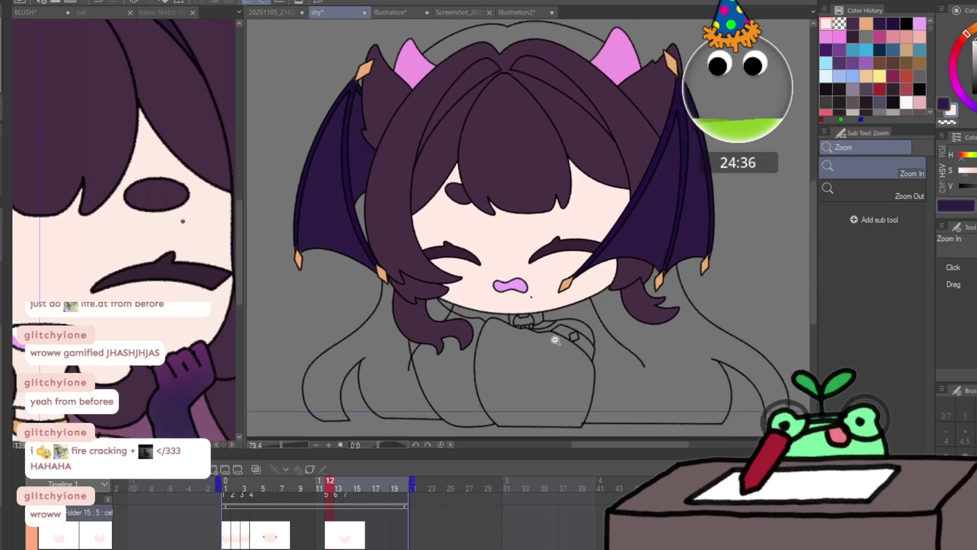
- On frame 13, zoom in on the wings and hands and select the gap-closing enclose-and-fill option
click(338, 484)
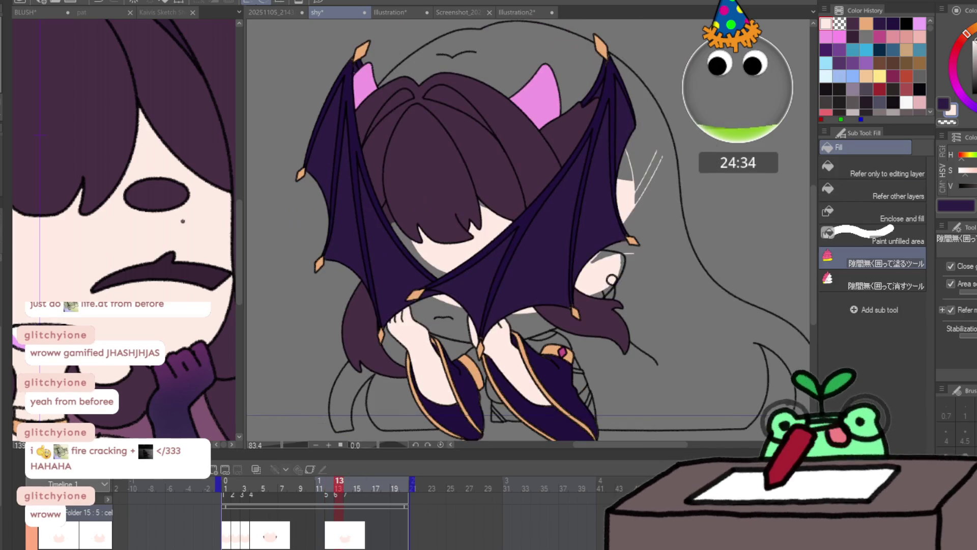
key(ctrl+space)
drag(398, 194, 425, 183)
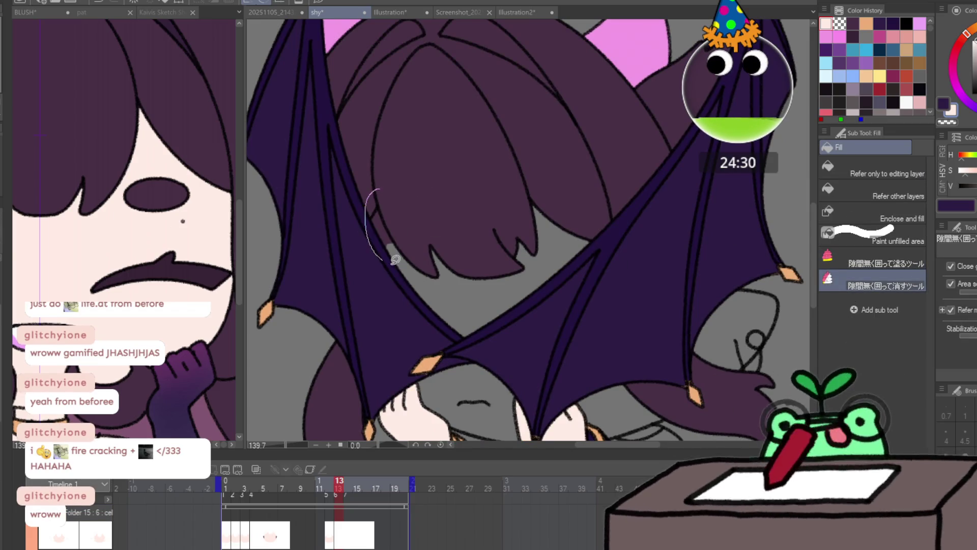
key(e)
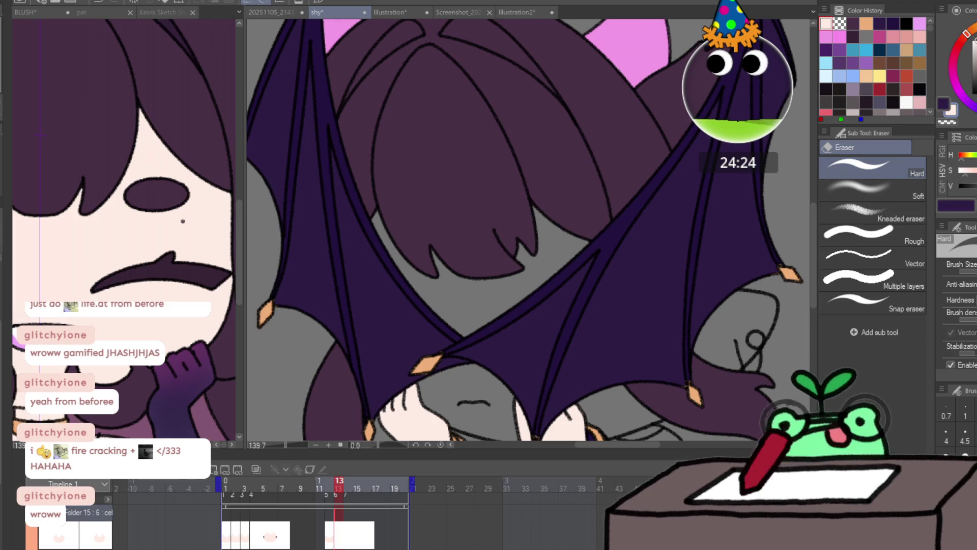
key(g)
click(830, 253)
- Fill the grey areas between and right of the hands with skin colour
mouse_move(668, 259)
mouse_down()
mouse_move(427, 345)
mouse_move(557, 349)
mouse_up()
scroll(509, 331, down, 3)
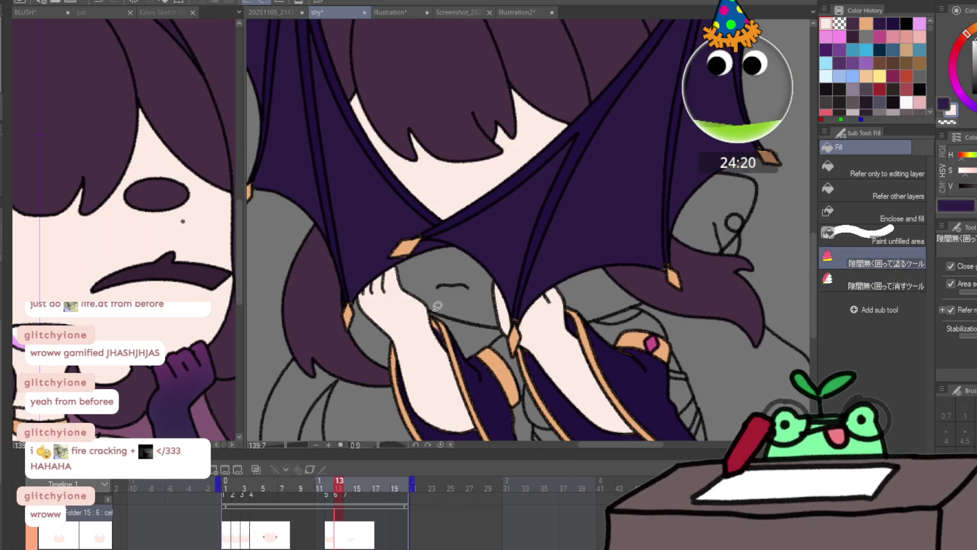
drag(502, 329, 533, 311)
mouse_move(441, 309)
mouse_down()
mouse_move(395, 220)
mouse_move(530, 332)
mouse_up()
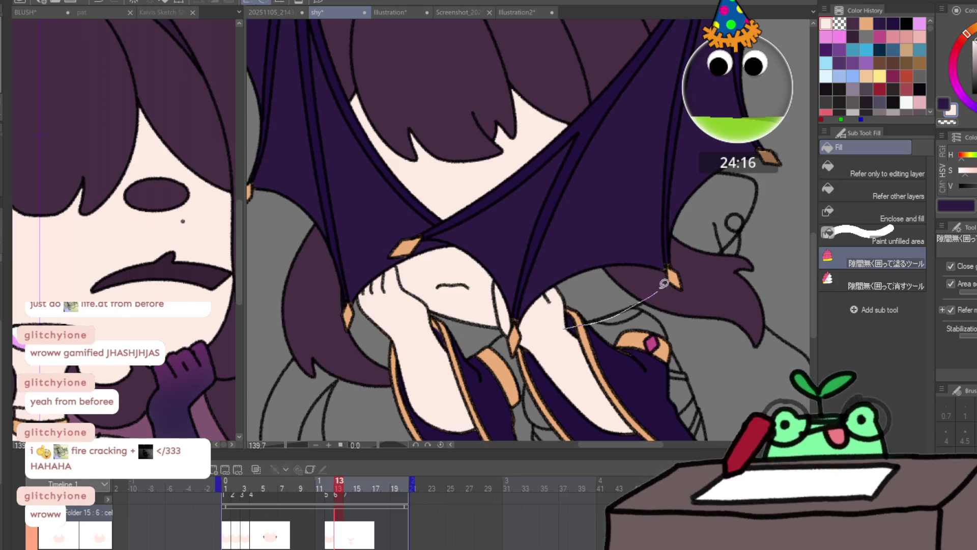
drag(659, 289, 671, 294)
mouse_move(637, 248)
mouse_down()
mouse_move(580, 324)
mouse_move(663, 294)
mouse_up()
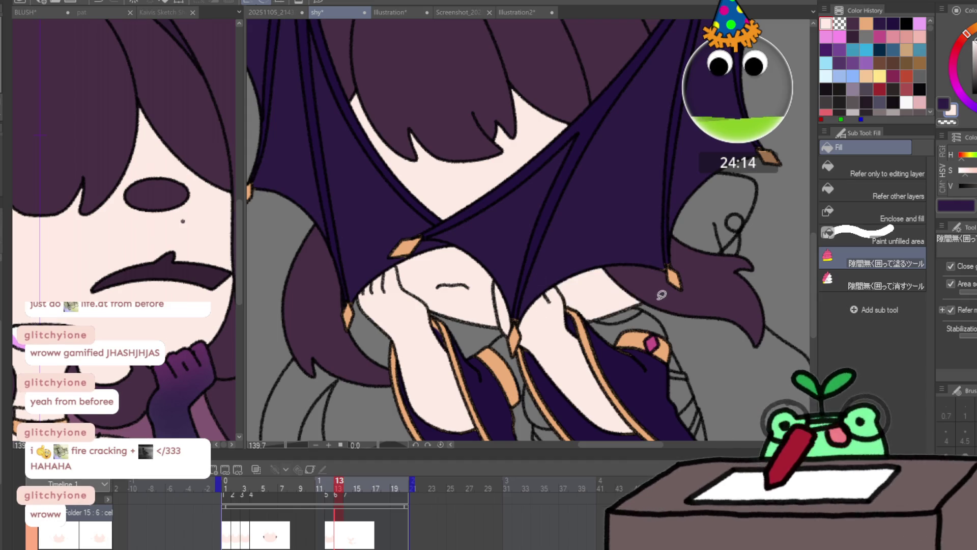
mouse_move(716, 265)
mouse_down()
mouse_move(660, 290)
mouse_move(727, 298)
mouse_up()
key(g)
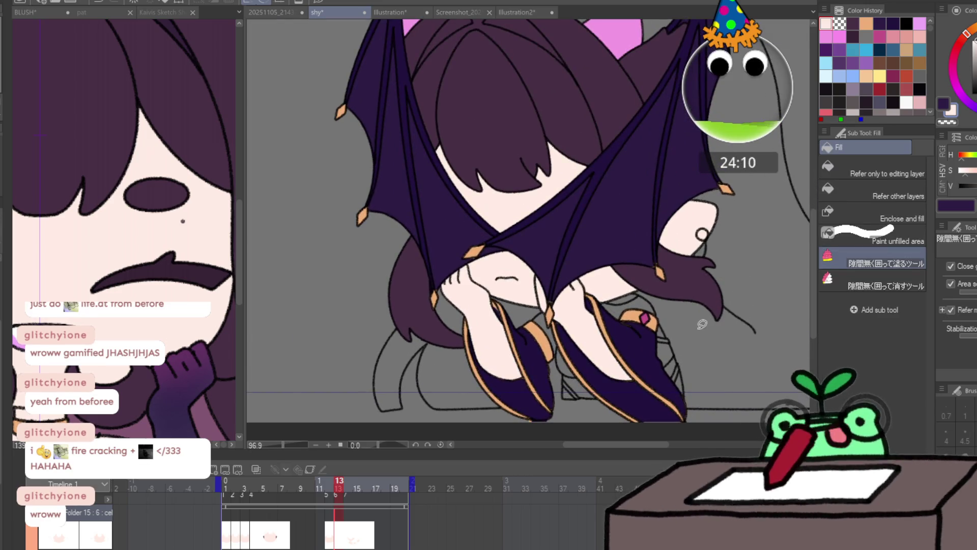
- On frame 14, fill the areas behind the wings and near the ear with skin colour
key(Right)
mouse_move(509, 299)
mouse_down()
mouse_move(423, 209)
mouse_move(665, 215)
mouse_move(666, 260)
mouse_move(611, 292)
mouse_up()
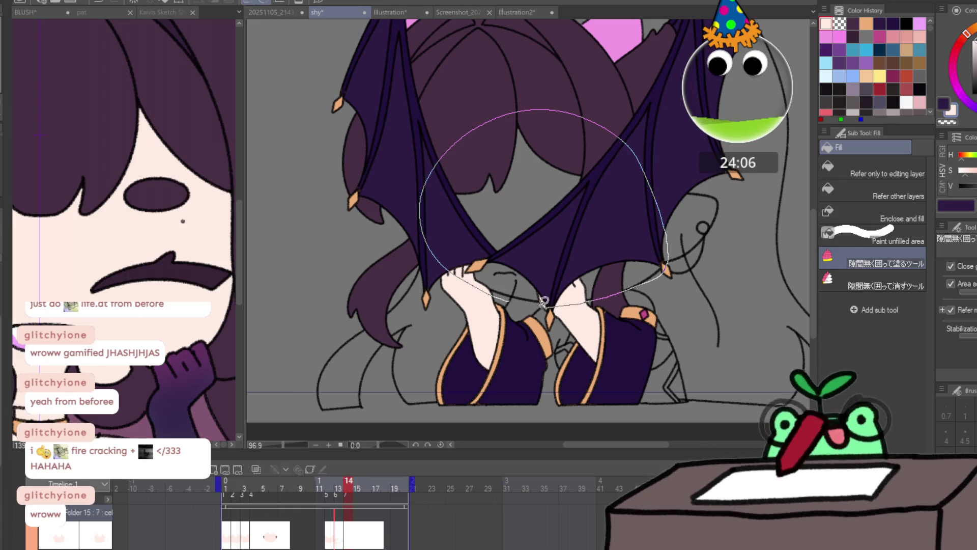
drag(543, 301, 540, 300)
drag(715, 237, 648, 285)
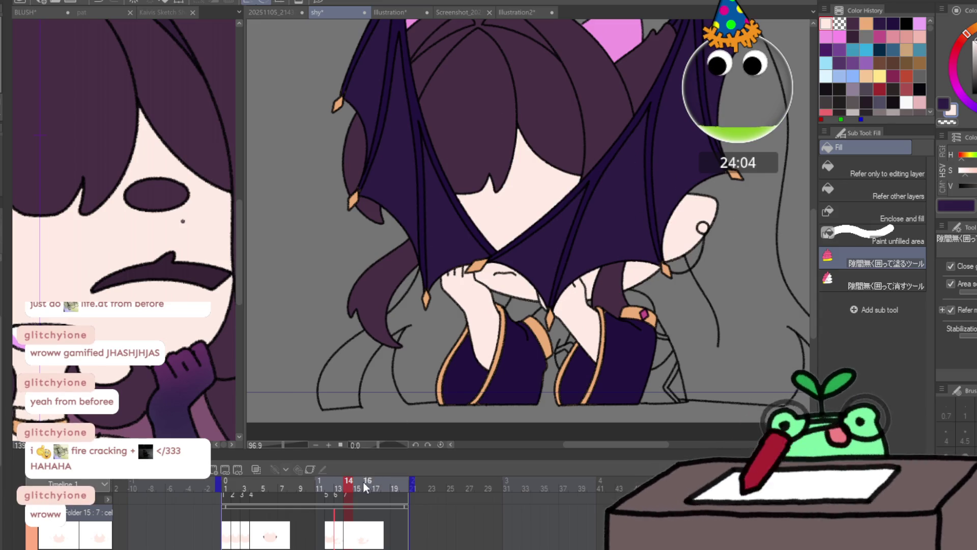
- Eyedrop the orange colour and outline the earring ring to fill it orange
drag(351, 483, 380, 487)
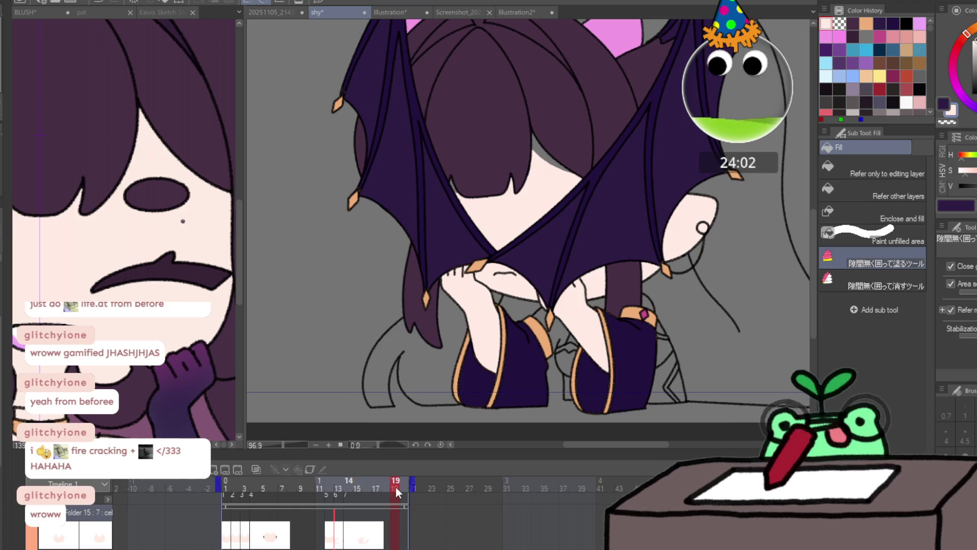
key(p)
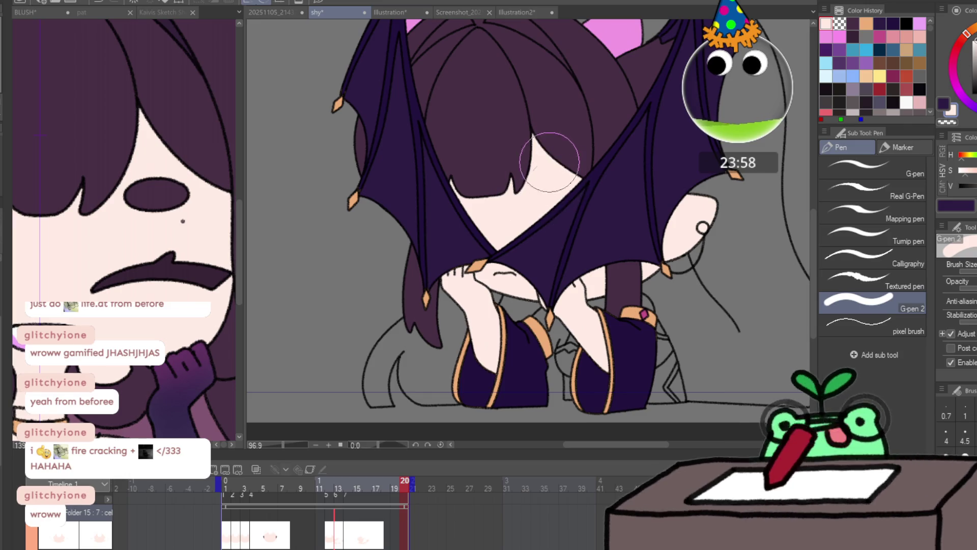
scroll(562, 168, down, 2)
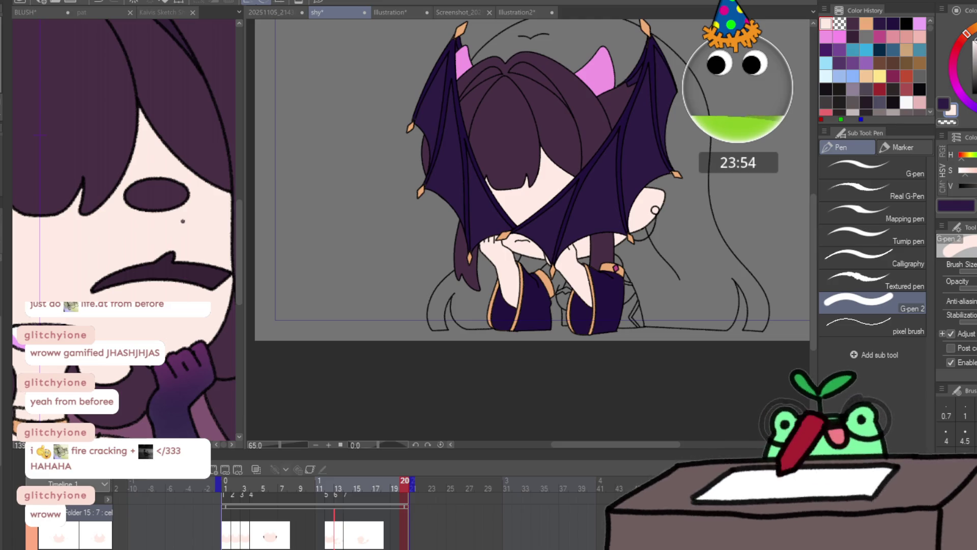
key(g)
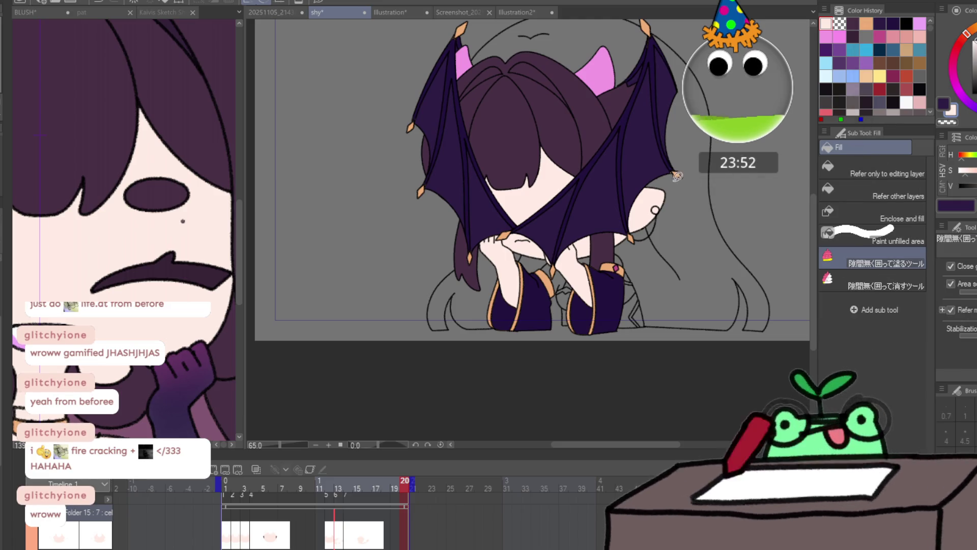
scroll(656, 174, up, 4)
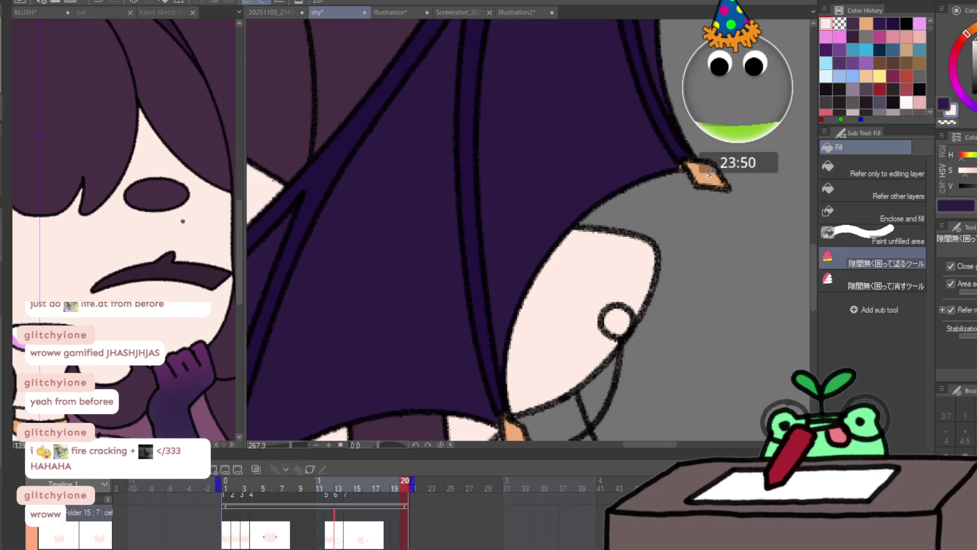
alt+click(709, 168)
scroll(618, 320, up, 2)
mouse_move(631, 285)
mouse_down()
mouse_move(652, 323)
mouse_move(603, 306)
mouse_up()
scroll(603, 306, down, 5)
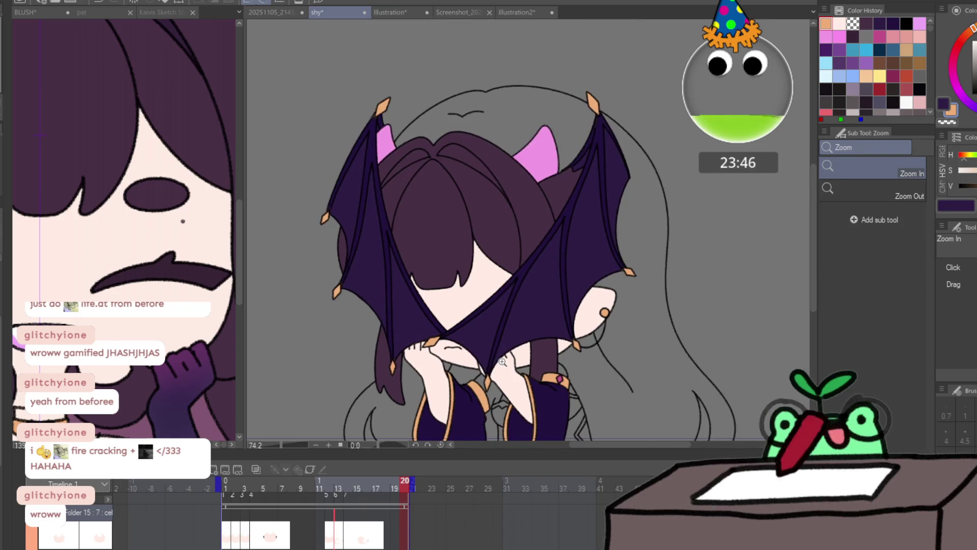
- Play back the animation, then fill the earring circle orange on frame 13
key(Return)
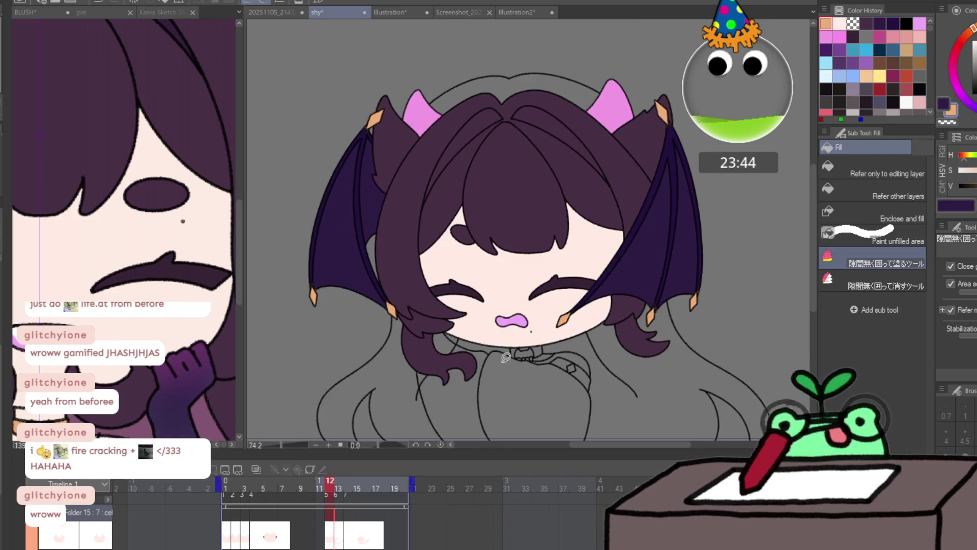
key(Left)
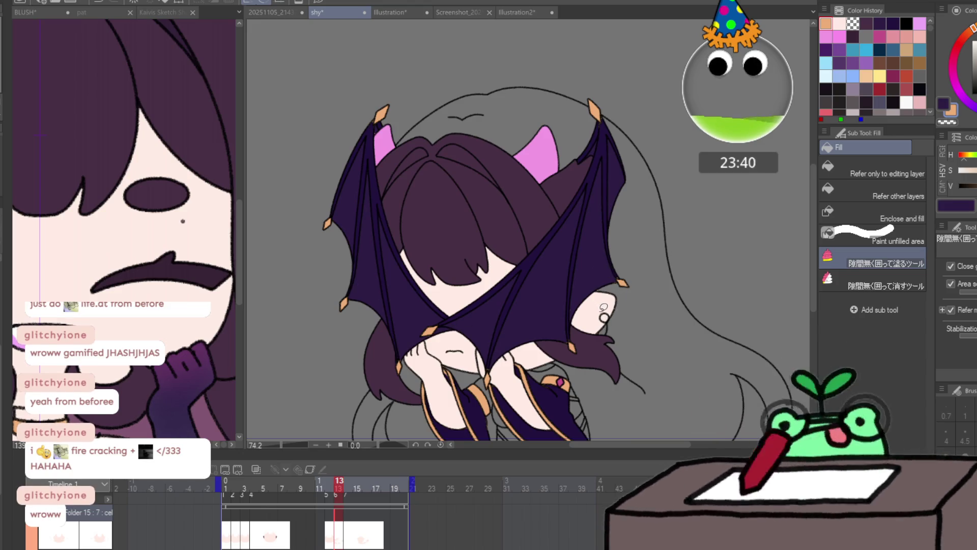
scroll(602, 316, up, 5)
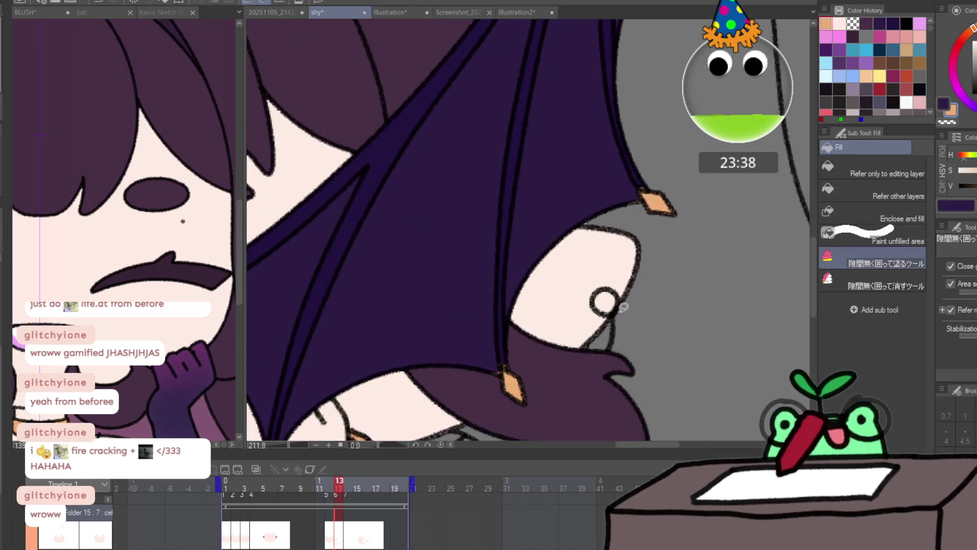
click(605, 301)
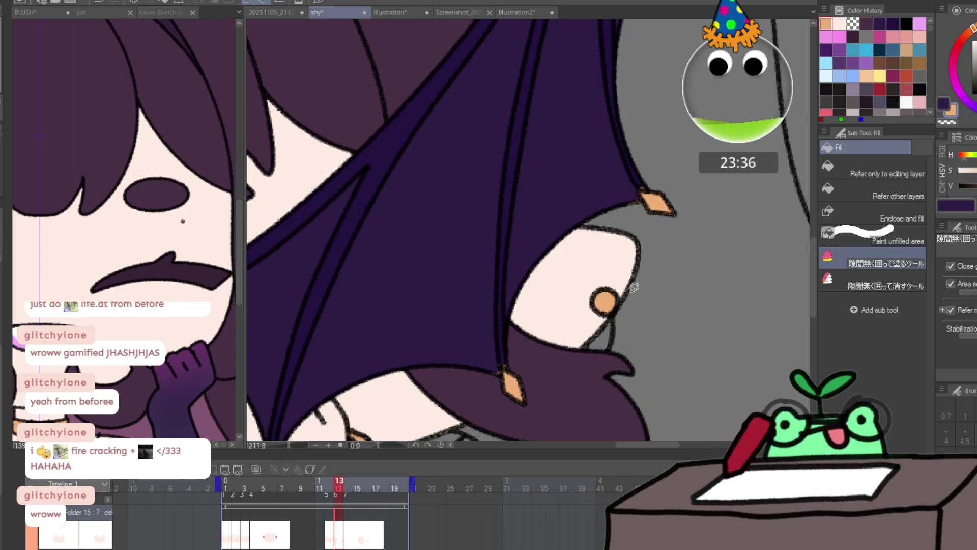
key(ctrl+z)
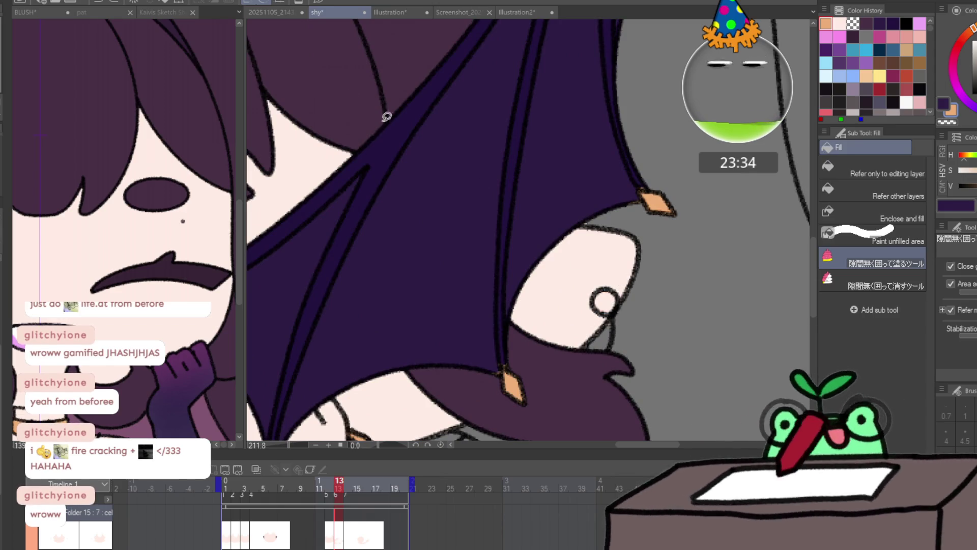
click(104, 4)
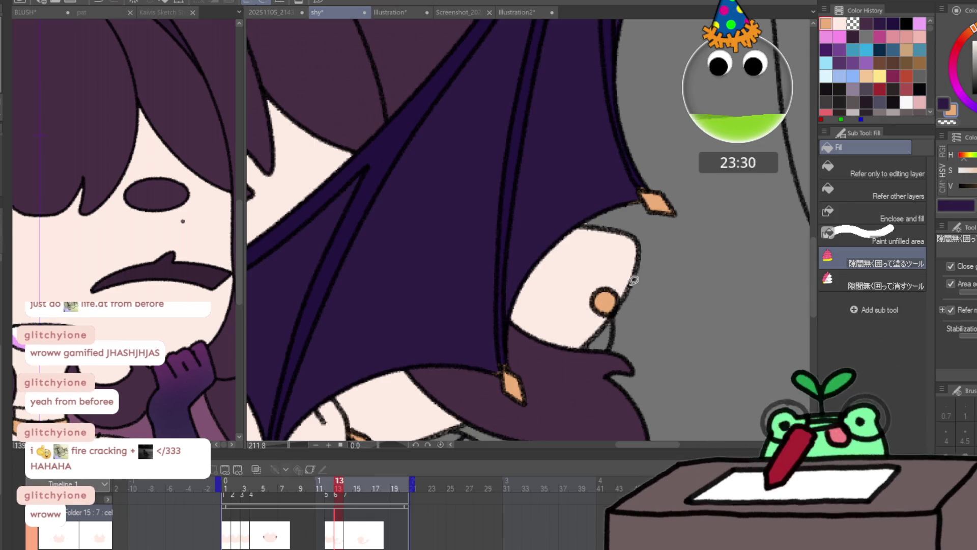
- Zoom out and fill the earring circle orange on frame 14
key(ctrl+space)
drag(610, 310, 569, 388)
scroll(610, 374, up, 4)
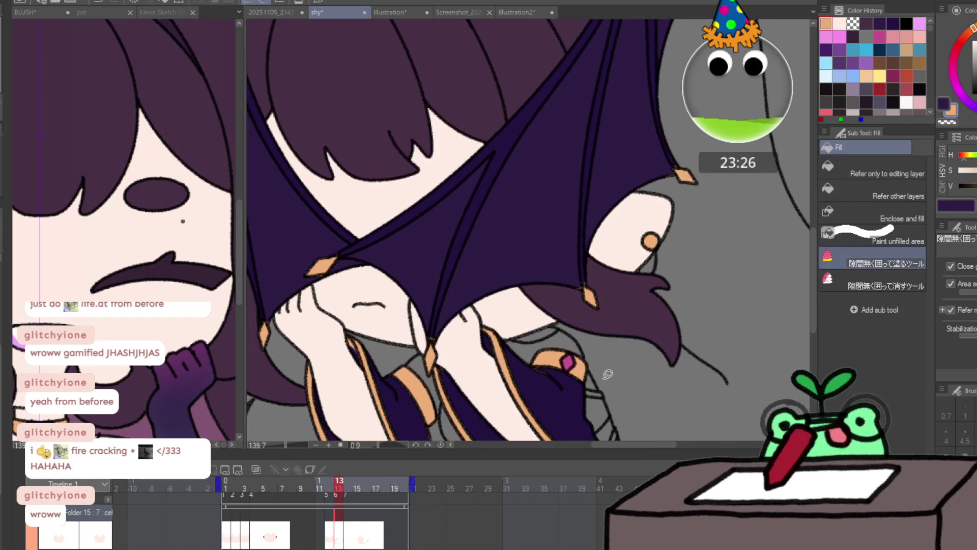
key(Left)
key(Right)
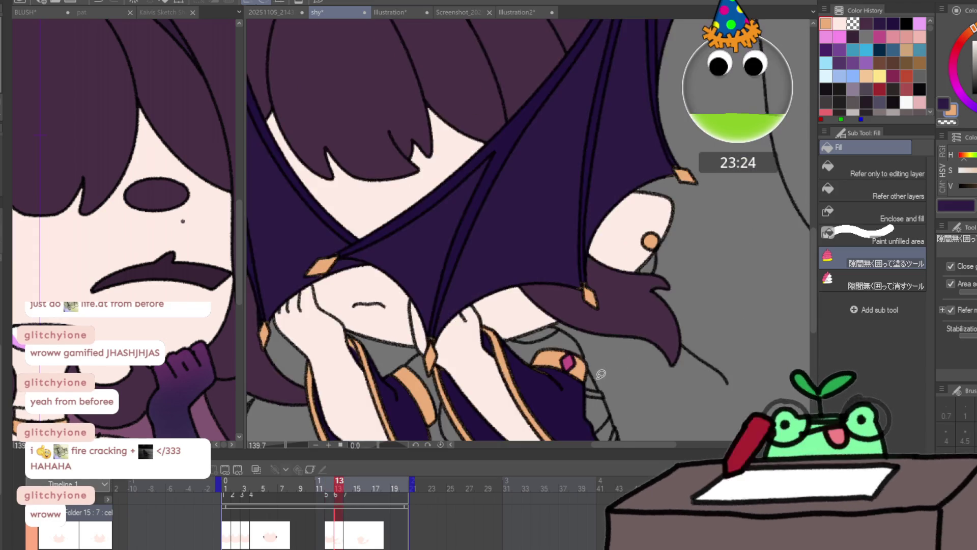
key(Right)
click(651, 232)
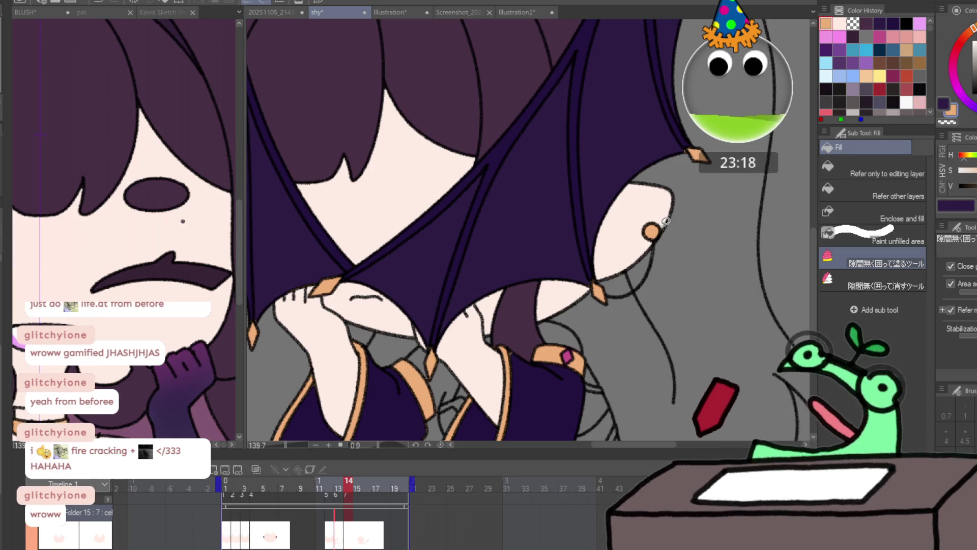
key(Left)
key(Left)
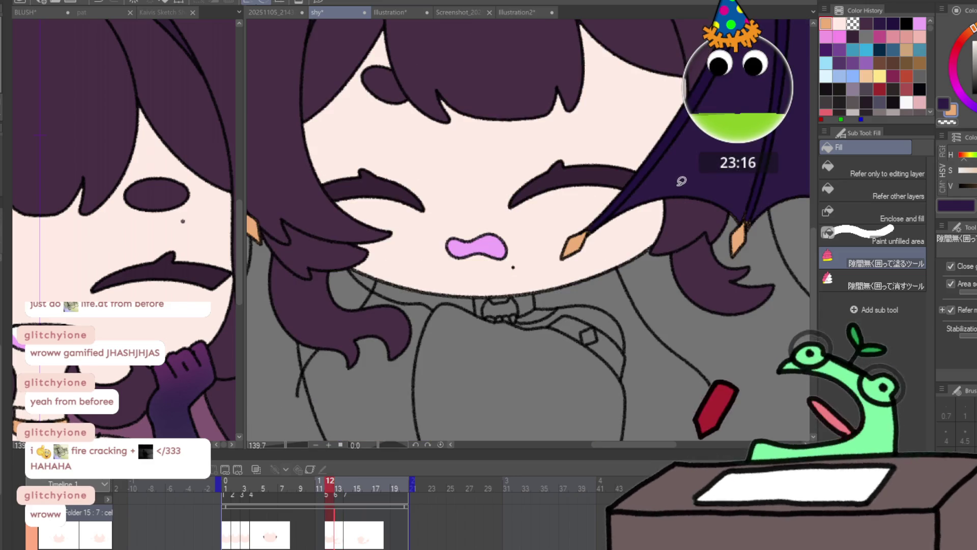
- Step back through the frames and undo the latest orange earring fill
key(Left)
key(Left)
key(Left)
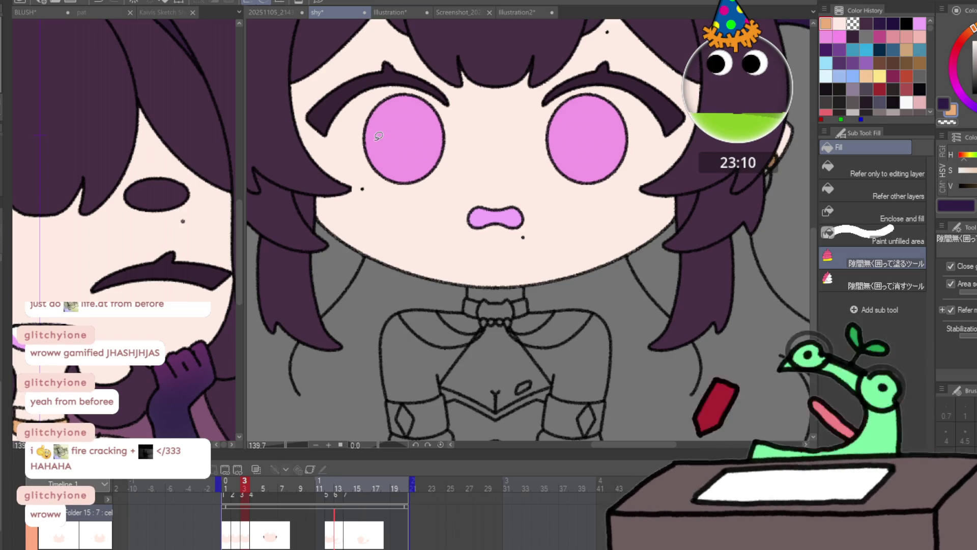
scroll(361, 157, left, 3)
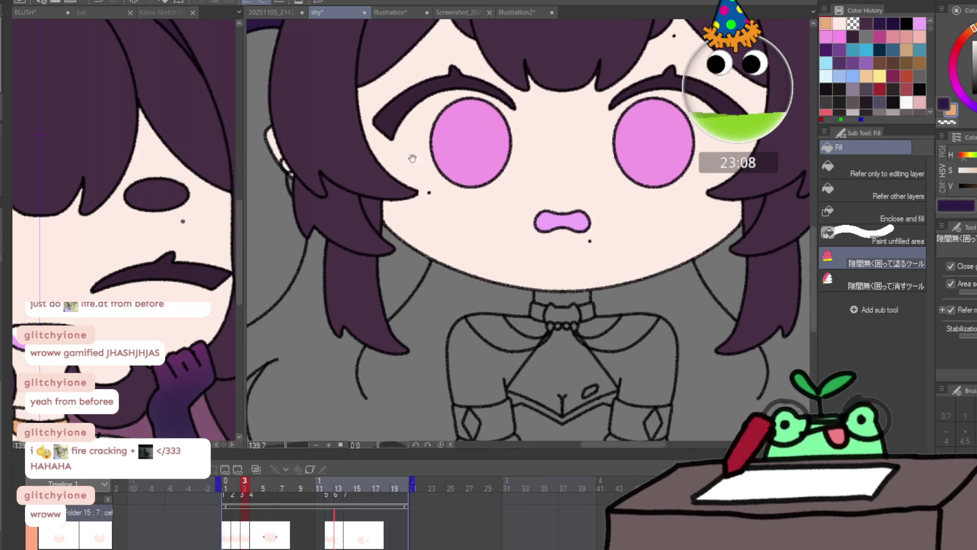
scroll(397, 229, right, 1)
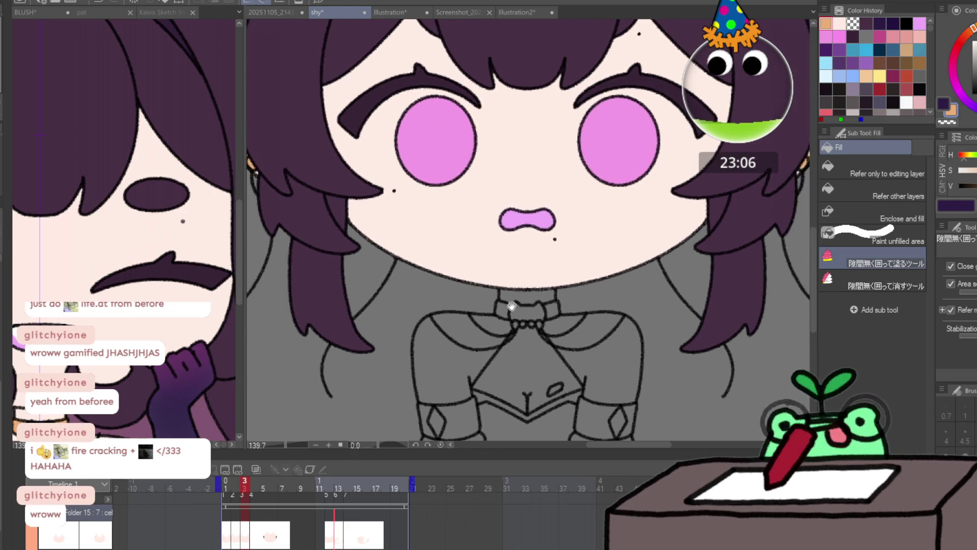
key(comma)
scroll(286, 204, left, 2)
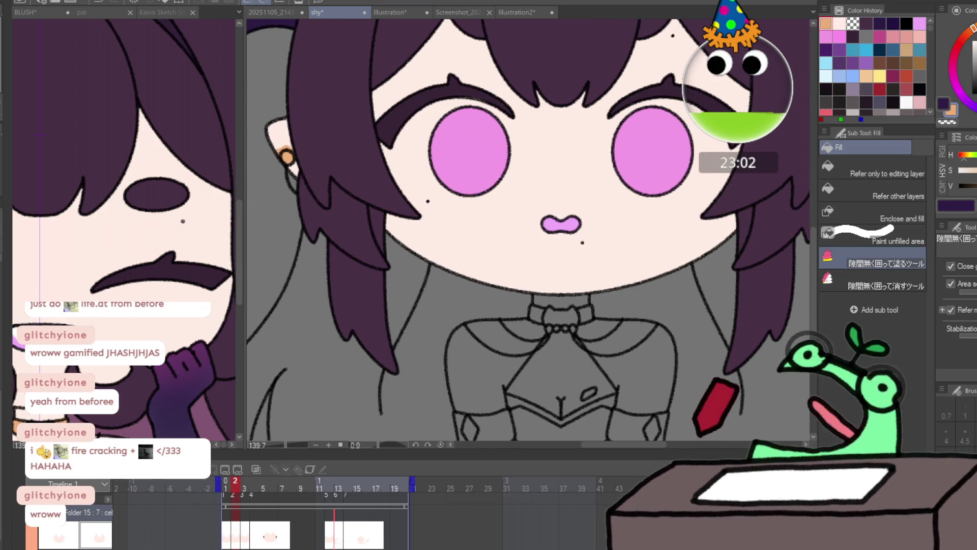
key(ctrl+z)
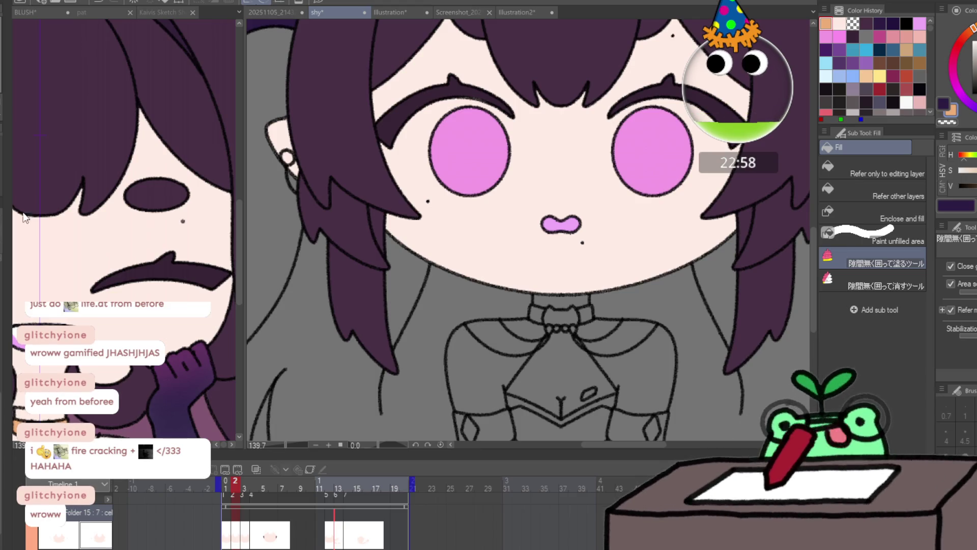
- Zoom out to show the whole character and preview the frames back to frame 1
scroll(631, 249, right, 3)
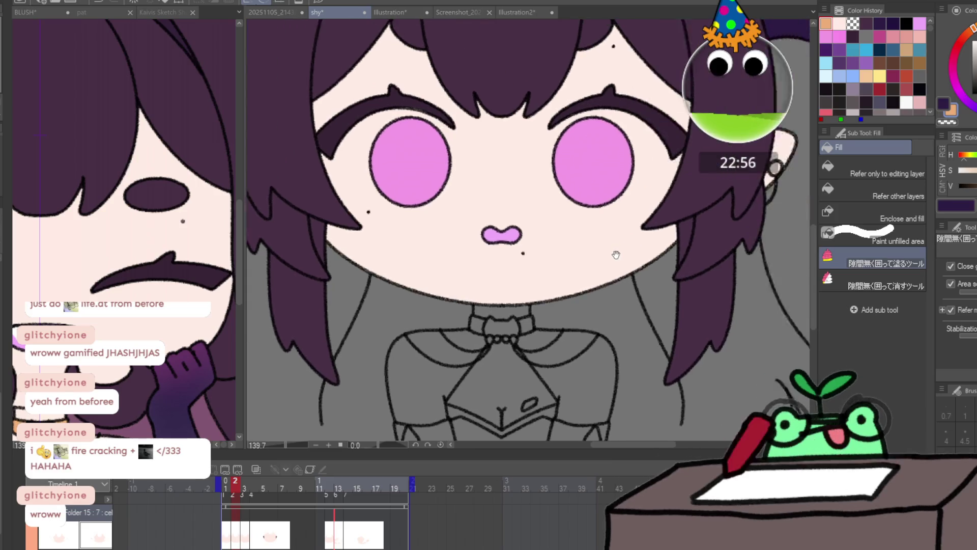
drag(745, 181, 722, 187)
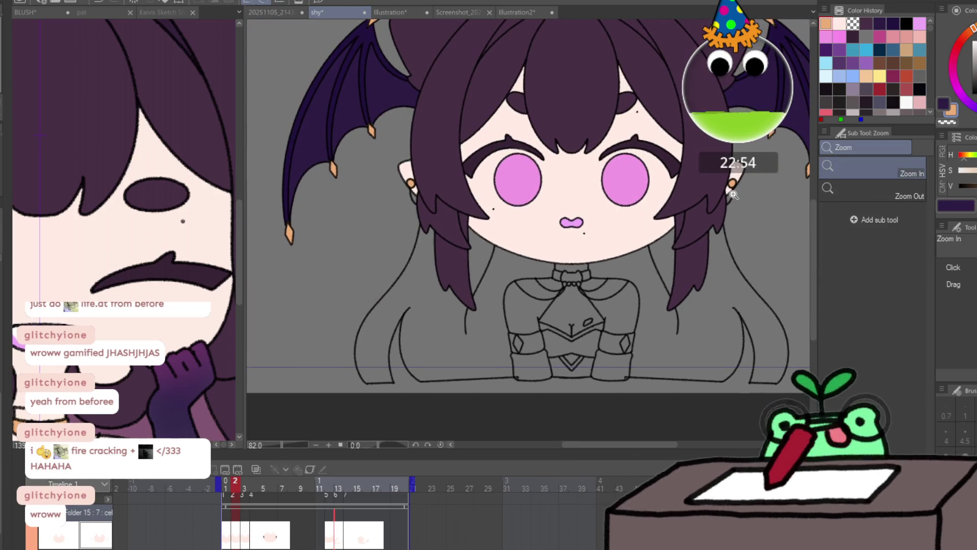
key(Right)
key(space)
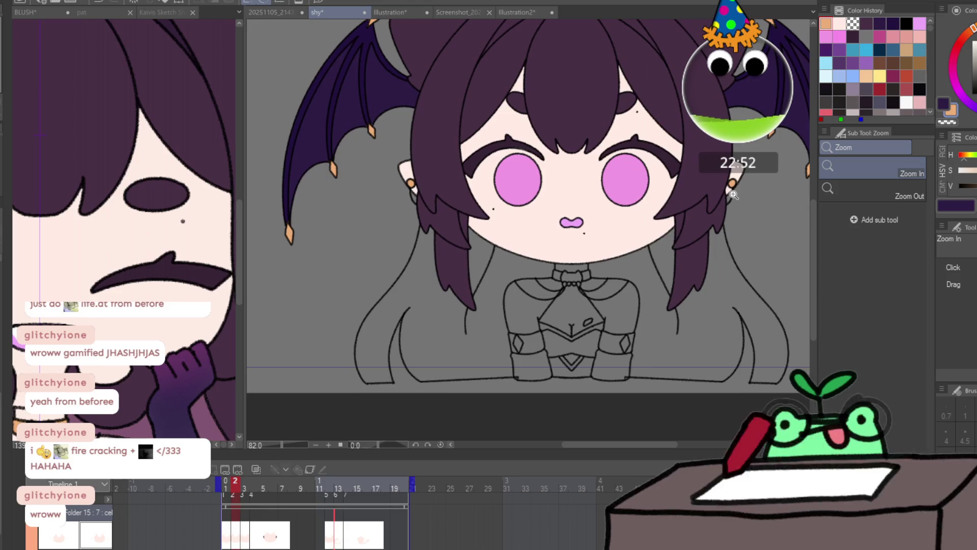
drag(732, 194, 718, 196)
- Enclose-and-fill the torso with skin colour on frames 1 and 3, checking the result
key(g)
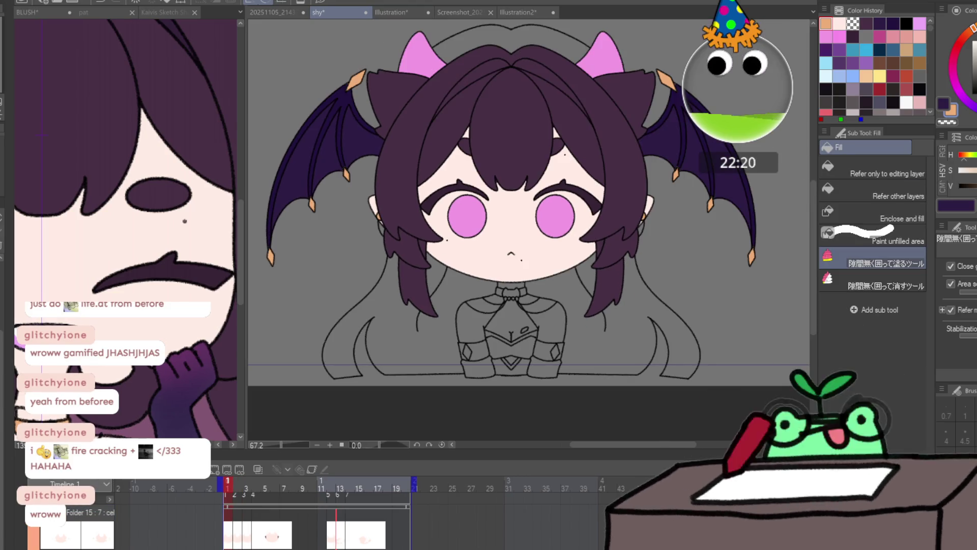
mouse_move(498, 288)
mouse_down()
mouse_move(443, 330)
mouse_move(576, 301)
mouse_move(554, 254)
mouse_move(461, 275)
mouse_move(516, 407)
mouse_move(558, 260)
mouse_move(568, 377)
mouse_move(578, 280)
mouse_up()
key(Right)
key(Right)
key(Right)
mouse_move(524, 259)
mouse_down()
mouse_move(464, 359)
mouse_move(579, 272)
mouse_up()
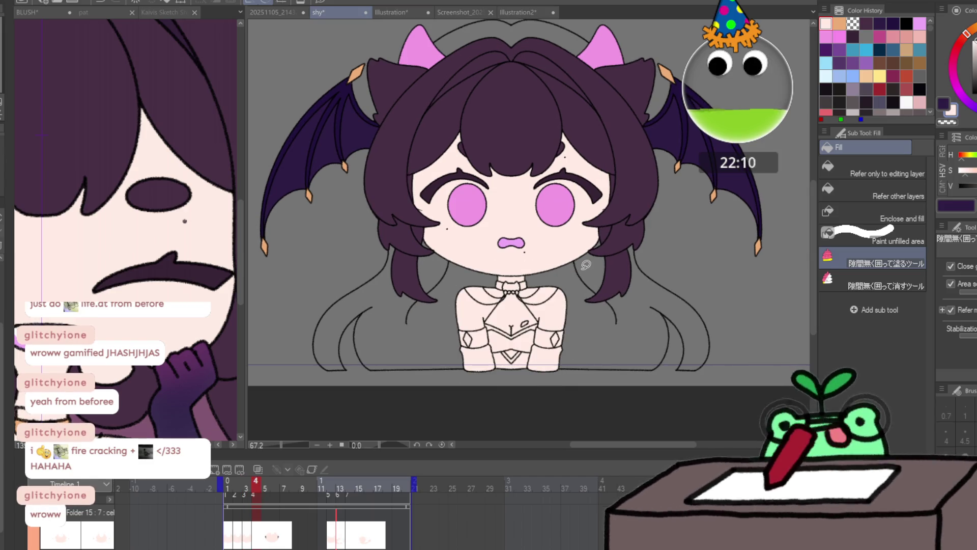
key(Left)
key(Right)
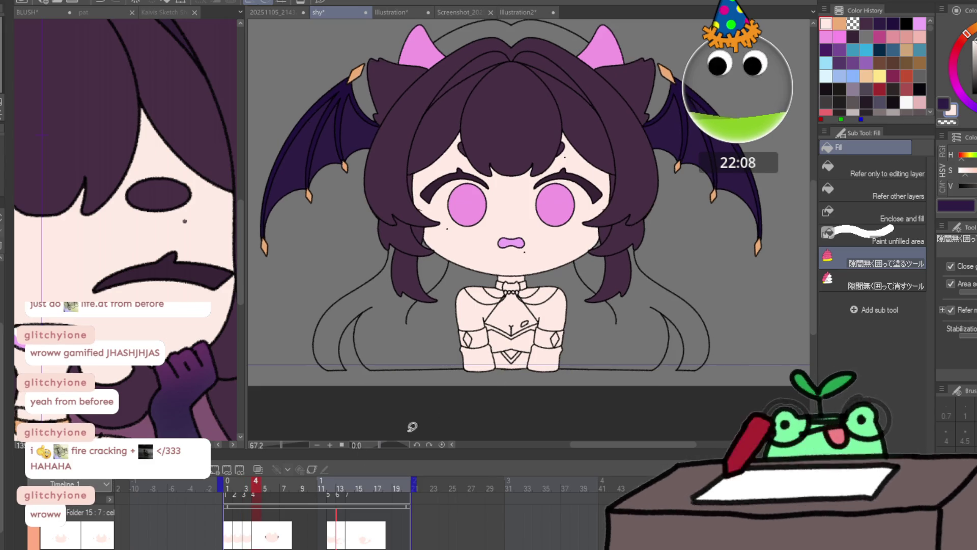
- Redo the frame 12 chest fill and fill around the boots on frames 13 and 14
drag(255, 484, 332, 484)
key(ctrl+z)
mouse_move(562, 275)
mouse_down()
mouse_move(575, 333)
mouse_move(599, 288)
mouse_up()
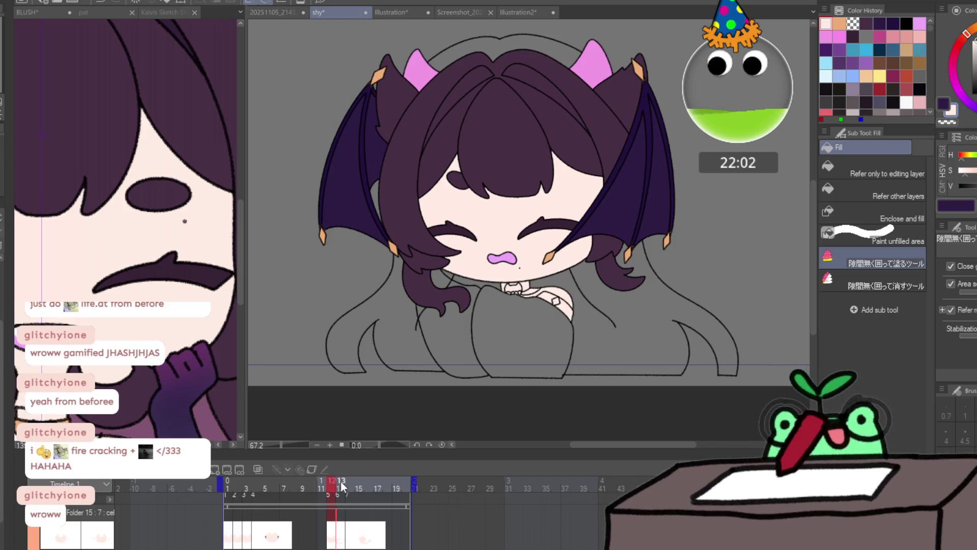
click(341, 482)
mouse_move(487, 332)
mouse_down()
mouse_move(483, 297)
mouse_move(509, 341)
mouse_move(501, 333)
mouse_up()
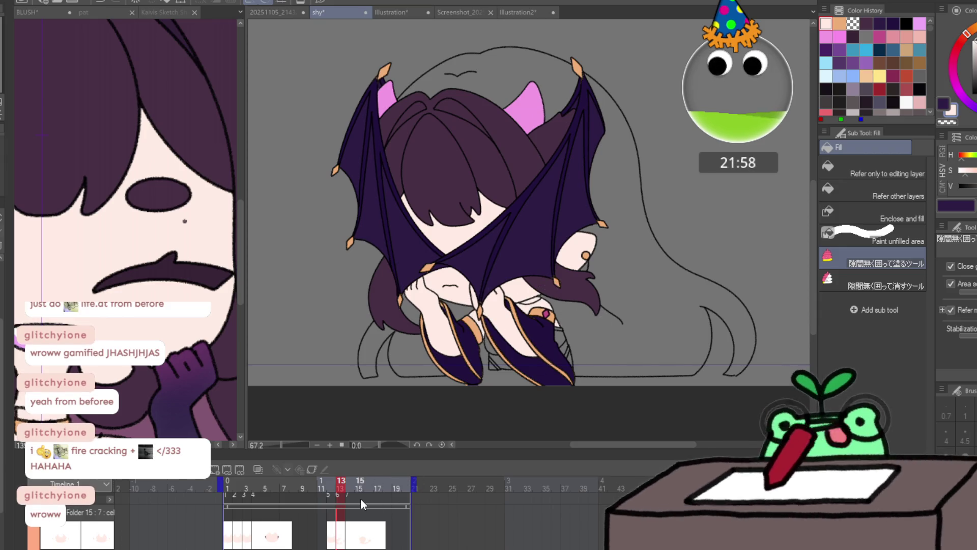
key(Right)
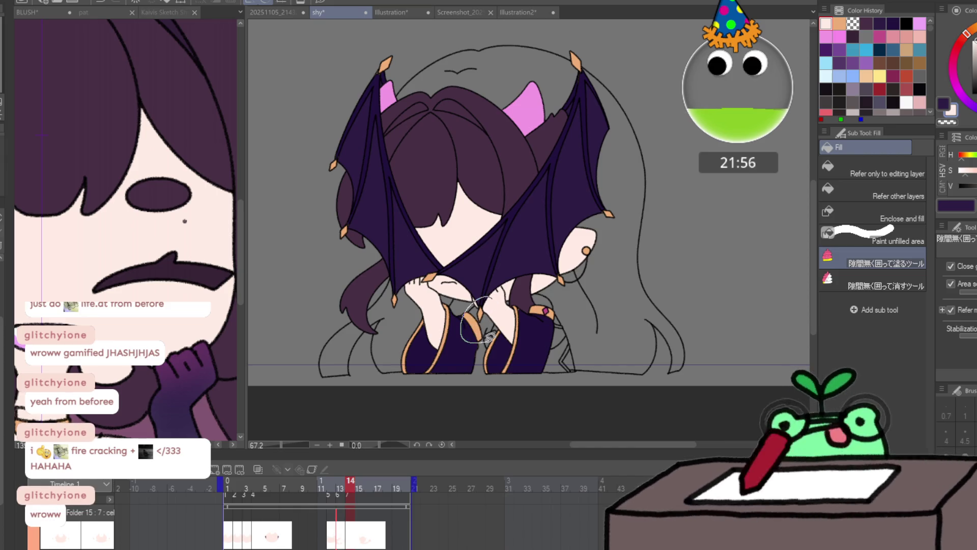
mouse_move(549, 289)
mouse_down()
mouse_move(548, 349)
mouse_move(548, 331)
mouse_move(567, 333)
mouse_up()
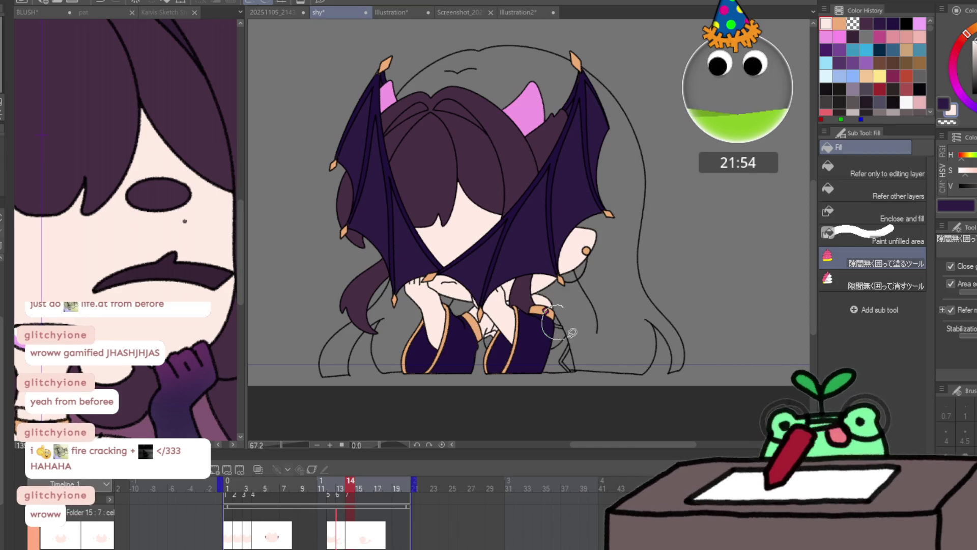
- Switch to the pen and scrub the timeline back to the early face frames
drag(355, 485, 377, 486)
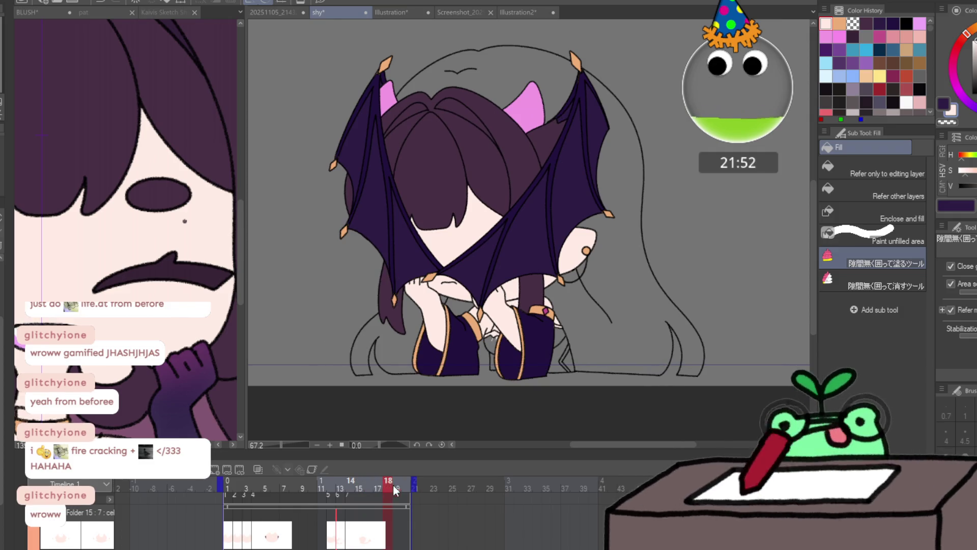
key(p)
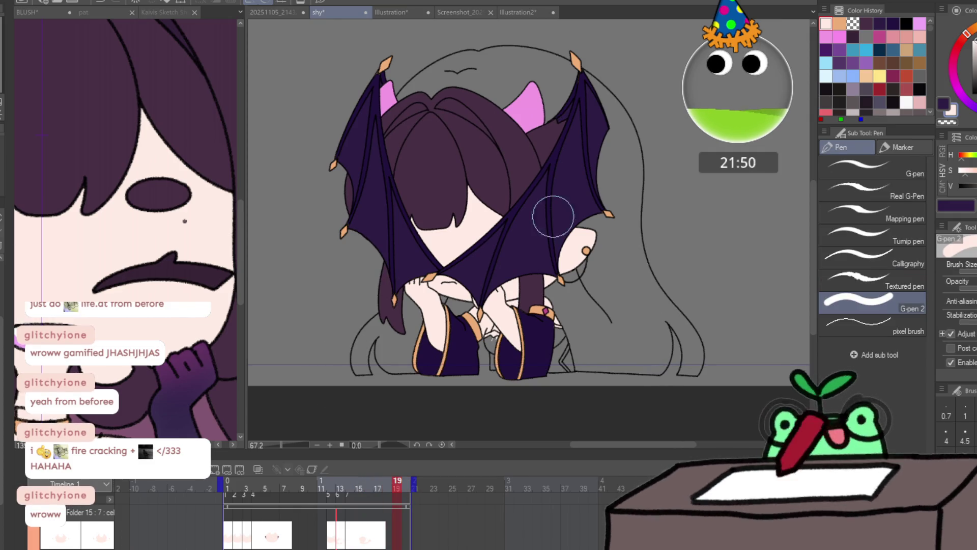
scroll(539, 297, up, 3)
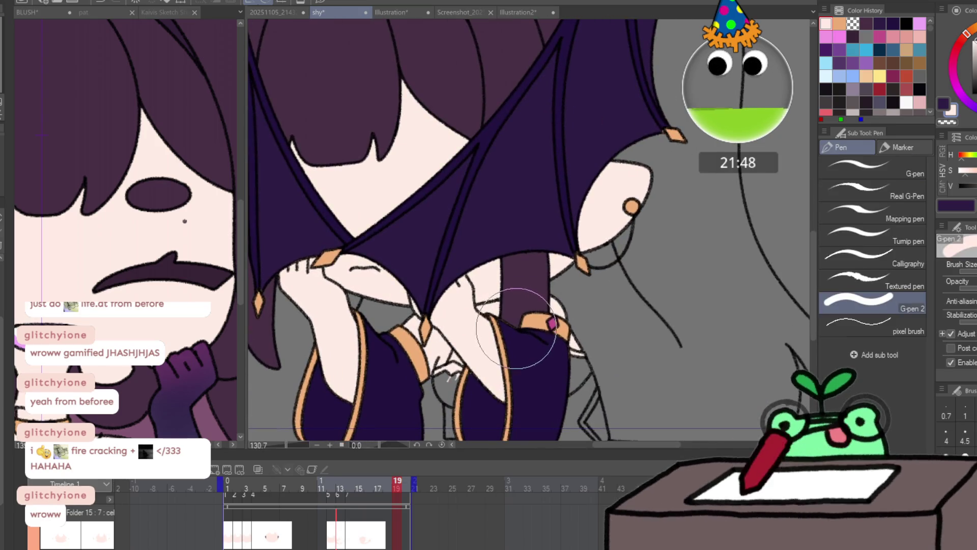
drag(371, 484, 237, 484)
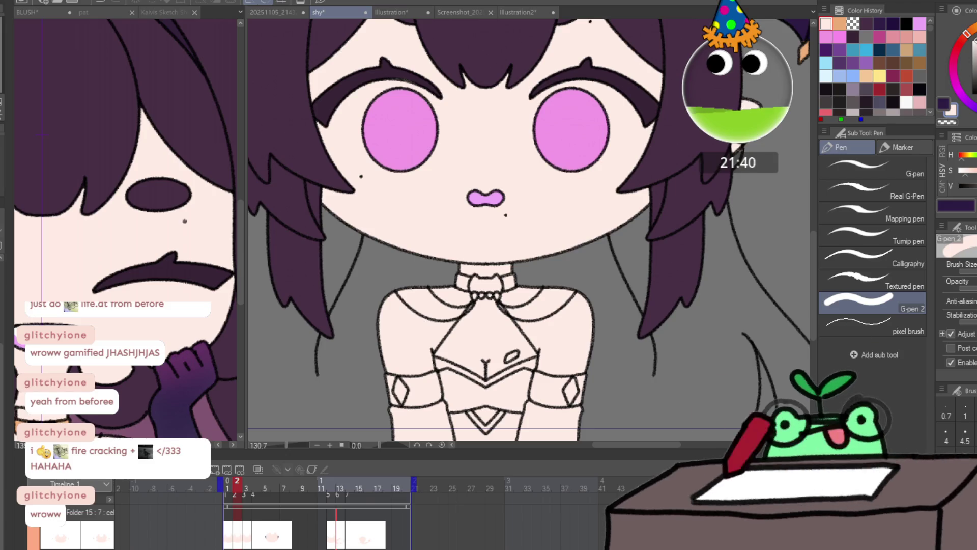
scroll(326, 509, down, 2)
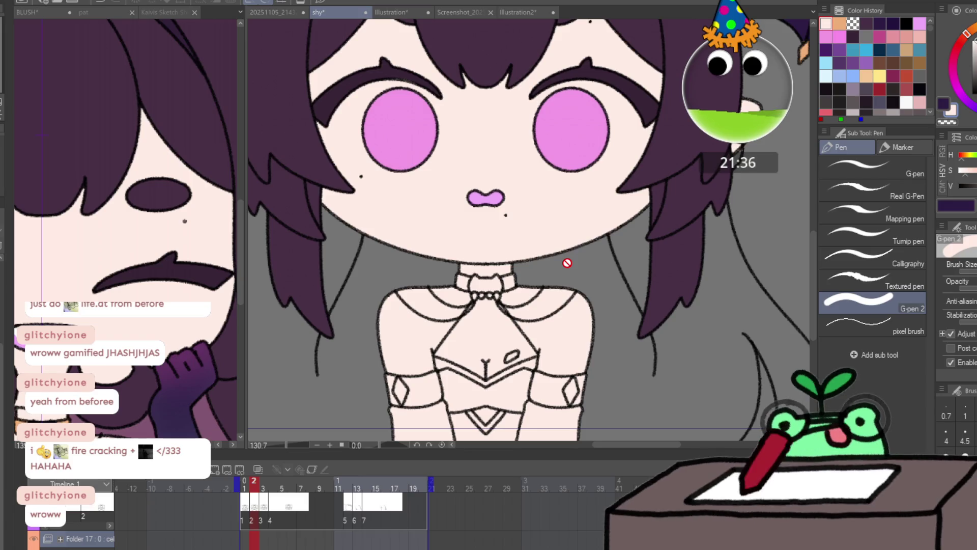
- Check the collar on the BLUSH reference drawing, then return to the shy animation
key(comma)
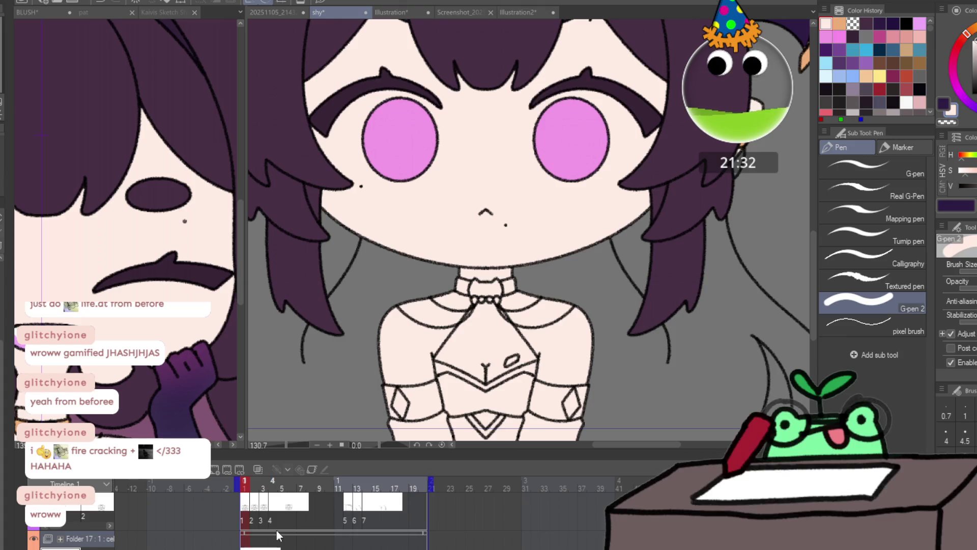
click(196, 380)
drag(161, 308, 201, 206)
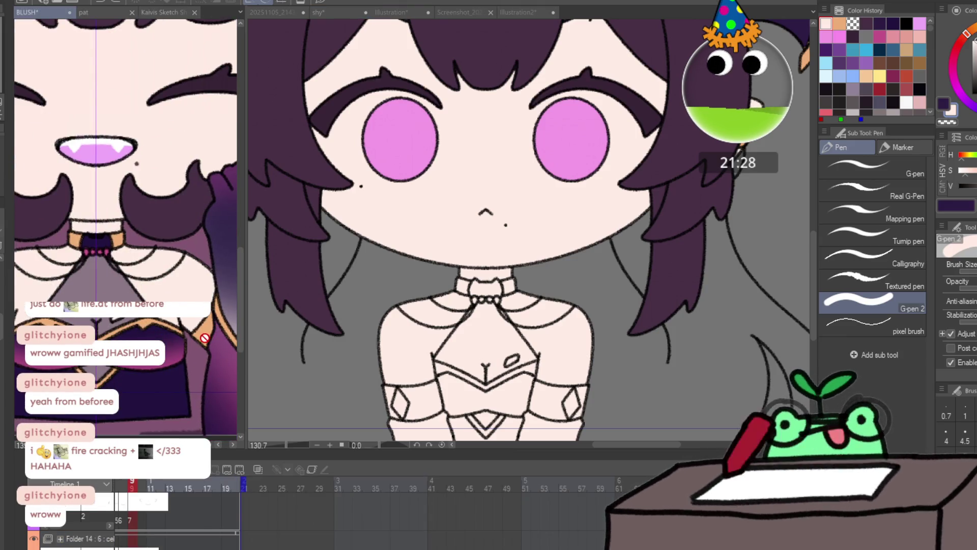
click(463, 275)
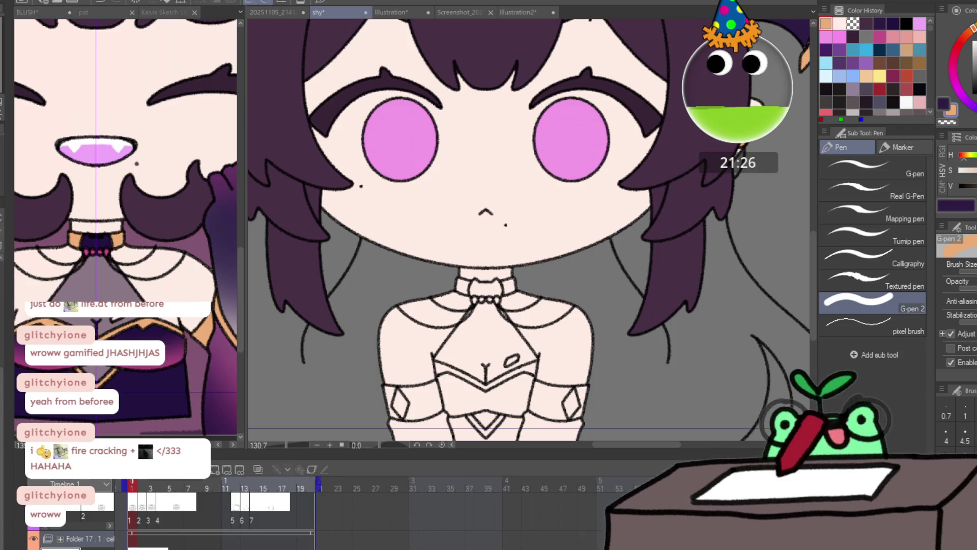
- On frame 1, fill the choker bands, chest trim and both arm bands orange
key(g)
click(508, 286)
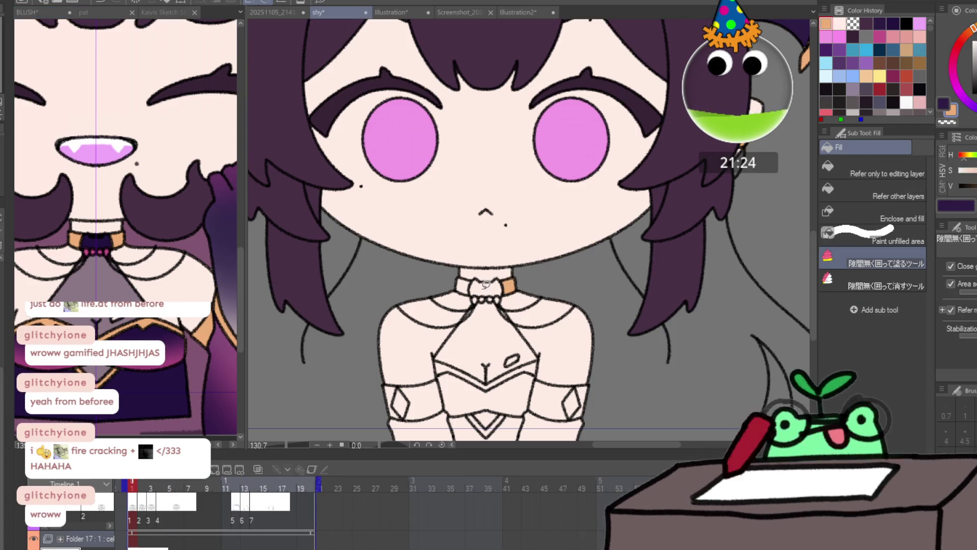
click(464, 285)
mouse_move(453, 383)
mouse_down()
mouse_move(442, 353)
mouse_move(502, 352)
mouse_move(531, 394)
mouse_up()
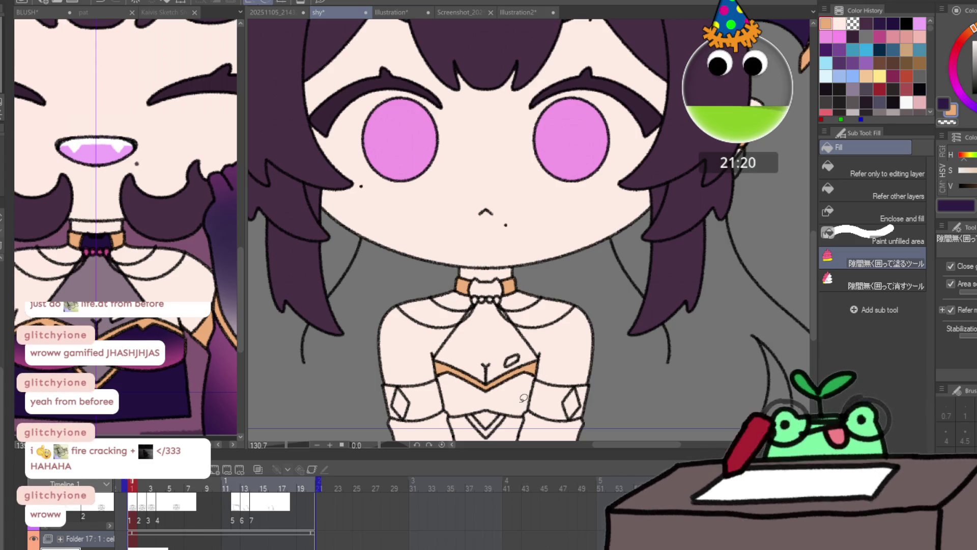
scroll(523, 398, down, 2)
mouse_move(560, 343)
mouse_down()
mouse_move(534, 387)
mouse_move(560, 346)
mouse_up()
mouse_move(448, 351)
mouse_down()
mouse_move(382, 371)
mouse_move(443, 351)
mouse_up()
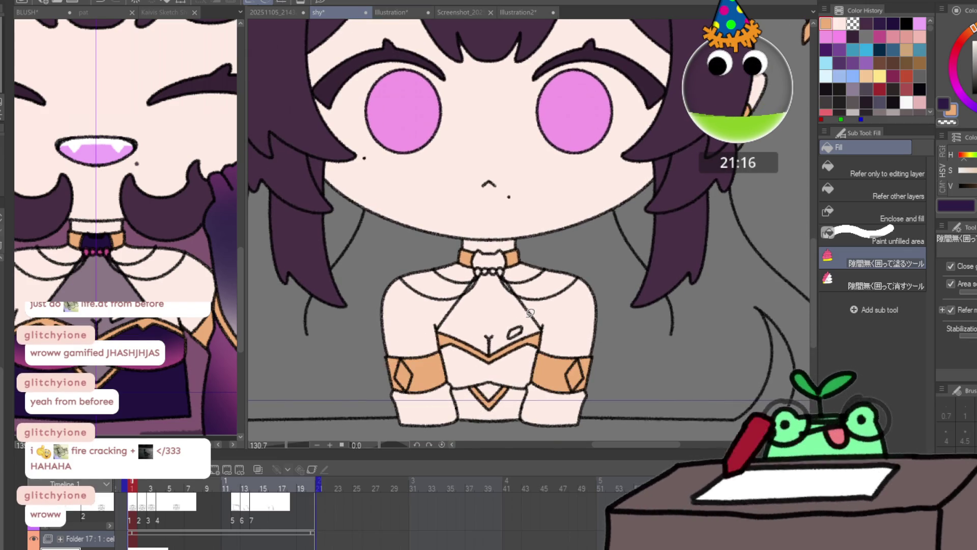
- On frame 2, fill the chest V-band, arm bands and collar orange
key(ctrl+Right)
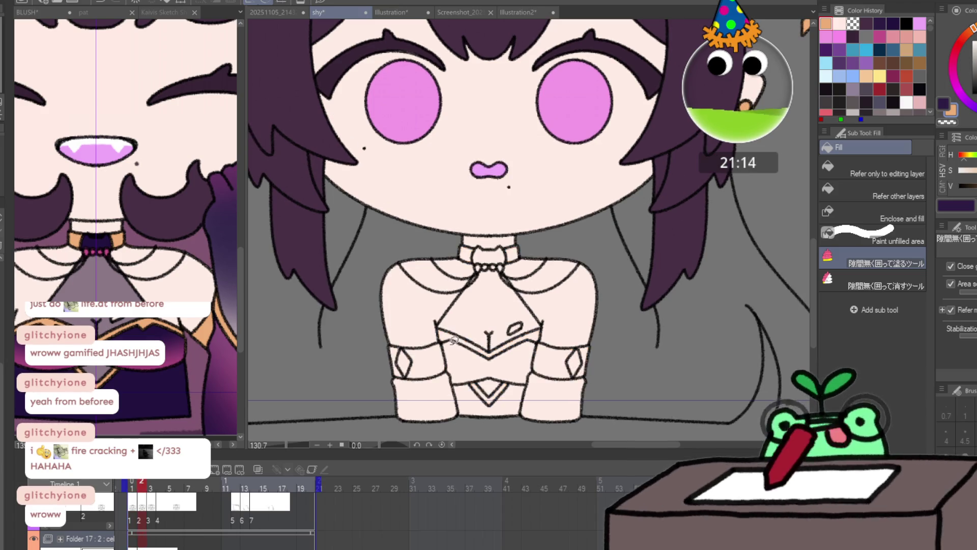
mouse_move(451, 345)
mouse_down()
mouse_move(530, 350)
mouse_move(524, 326)
mouse_move(437, 324)
mouse_up()
mouse_move(443, 346)
mouse_down()
mouse_move(392, 356)
mouse_move(445, 351)
mouse_up()
mouse_move(563, 327)
mouse_down()
mouse_move(617, 338)
mouse_move(565, 331)
mouse_up()
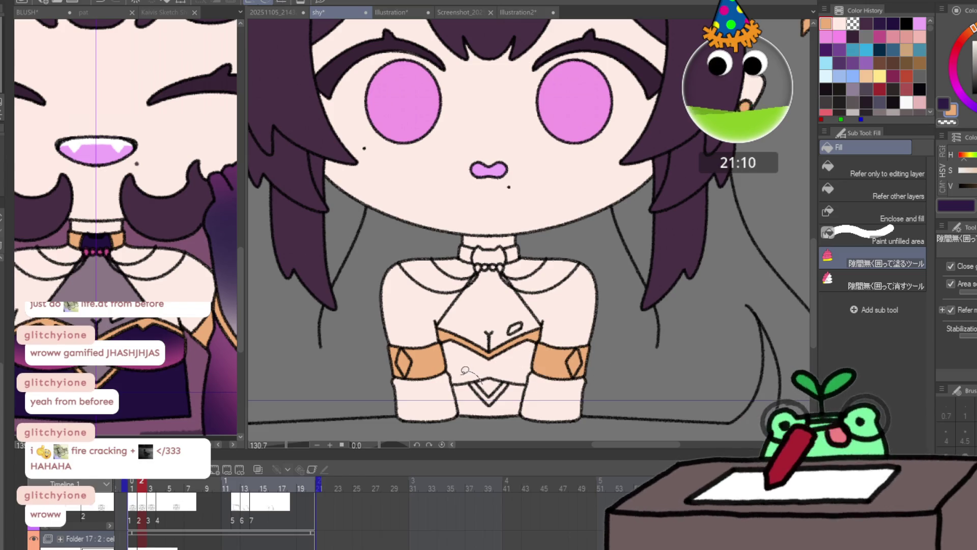
drag(466, 369, 476, 386)
mouse_move(481, 257)
mouse_down()
mouse_move(464, 240)
mouse_move(478, 262)
mouse_move(532, 260)
mouse_move(509, 244)
mouse_up()
- Fill the bottom V and collar band orange on frame 3, and the collar on frame 4
key(ctrl+Right)
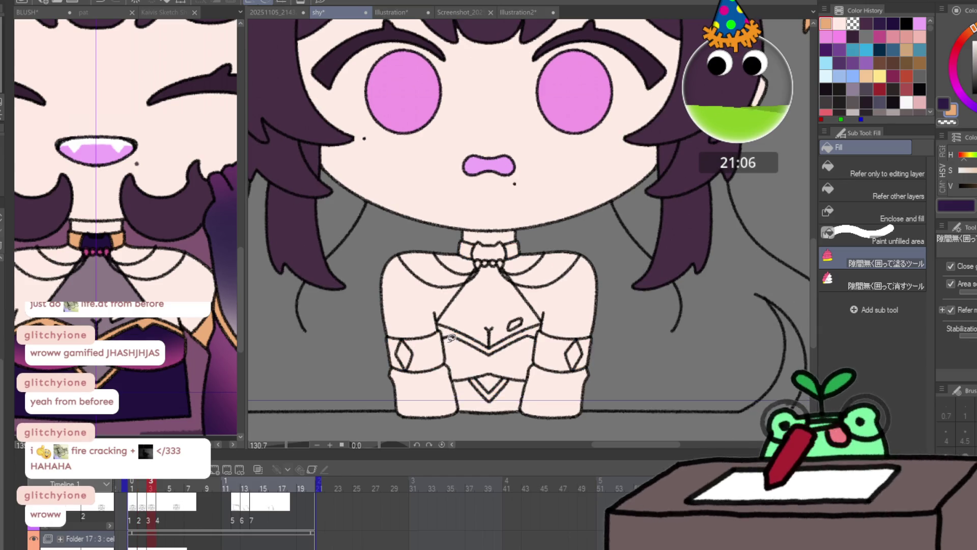
mouse_move(540, 318)
mouse_down()
mouse_move(437, 326)
mouse_move(441, 382)
mouse_move(563, 377)
mouse_move(538, 354)
mouse_move(476, 362)
mouse_move(491, 402)
mouse_up()
mouse_move(486, 243)
mouse_down()
mouse_move(462, 239)
mouse_move(468, 257)
mouse_move(524, 260)
mouse_up()
key(period)
mouse_move(483, 225)
mouse_down()
mouse_move(462, 252)
mouse_move(521, 254)
mouse_up()
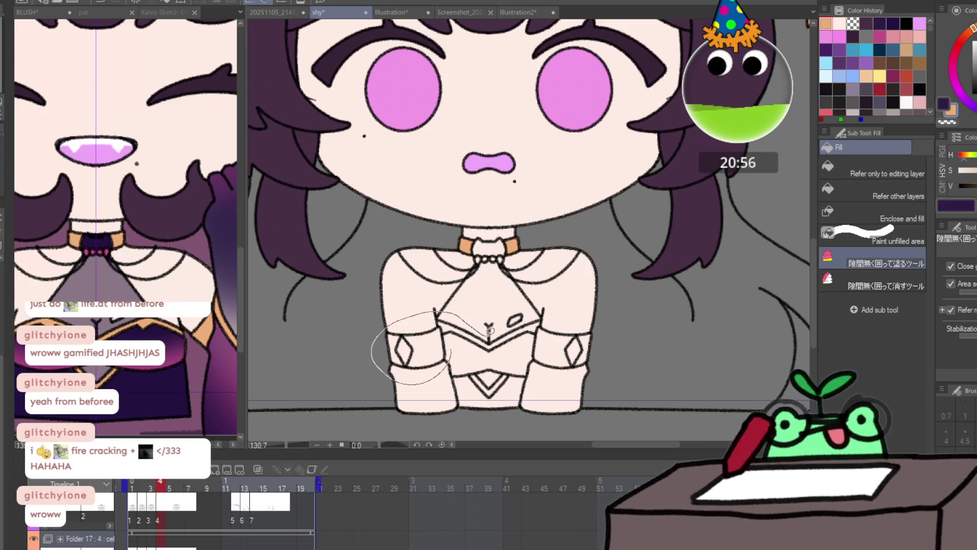